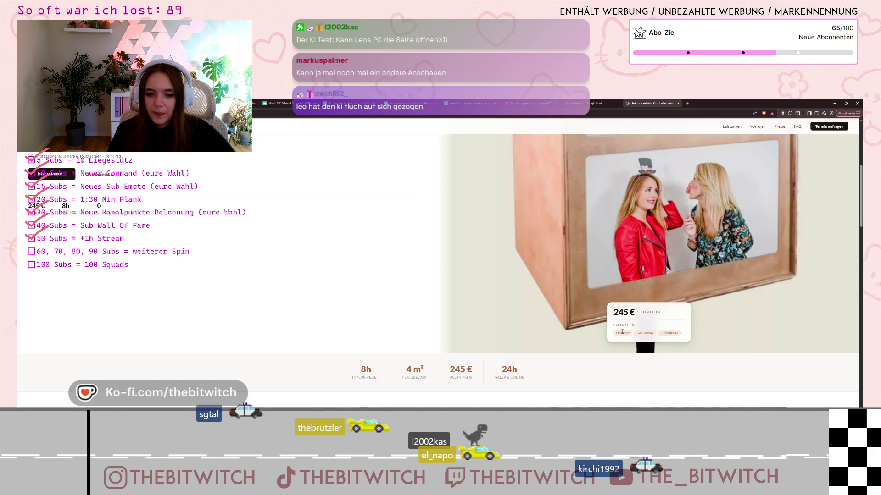
# Step: Scroll down and back up through the photobooth website
pyautogui.scroll(-2, 534, 313)
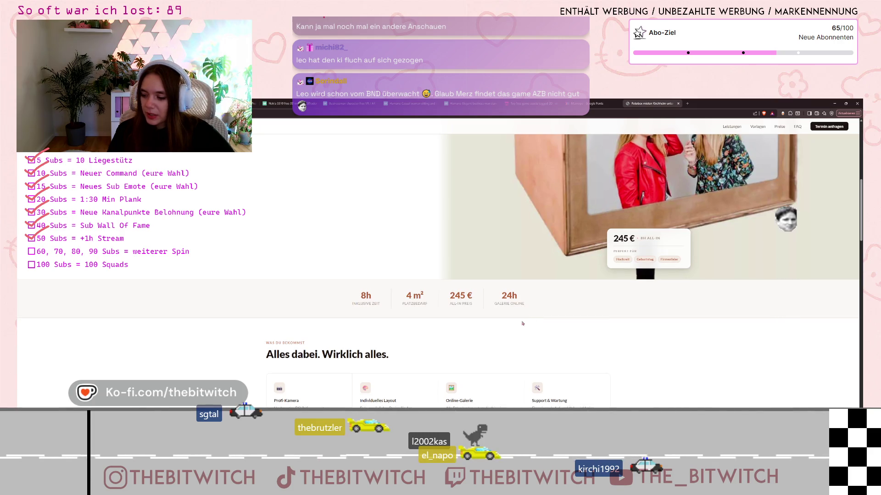
pyautogui.scroll(-3, 530, 318)
pyautogui.scroll(1, 524, 324)
pyautogui.scroll(5, 524, 325)
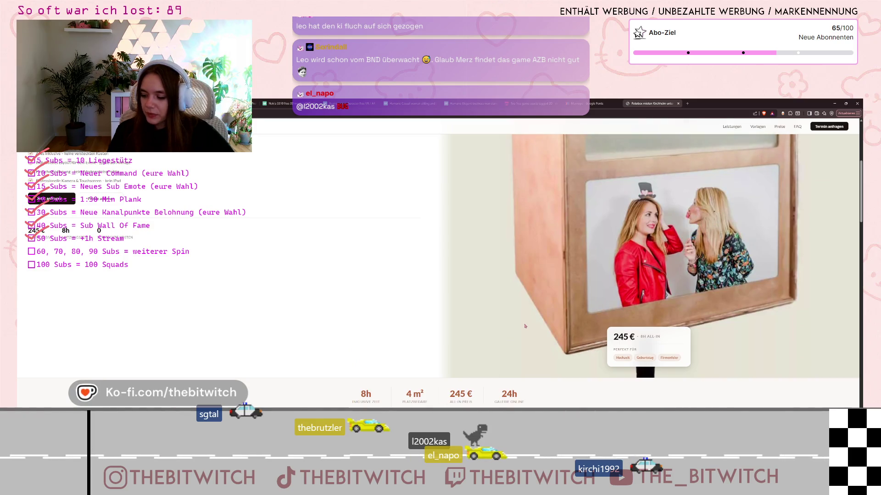
pyautogui.scroll(2, 525, 326)
pyautogui.scroll(1, 527, 332)
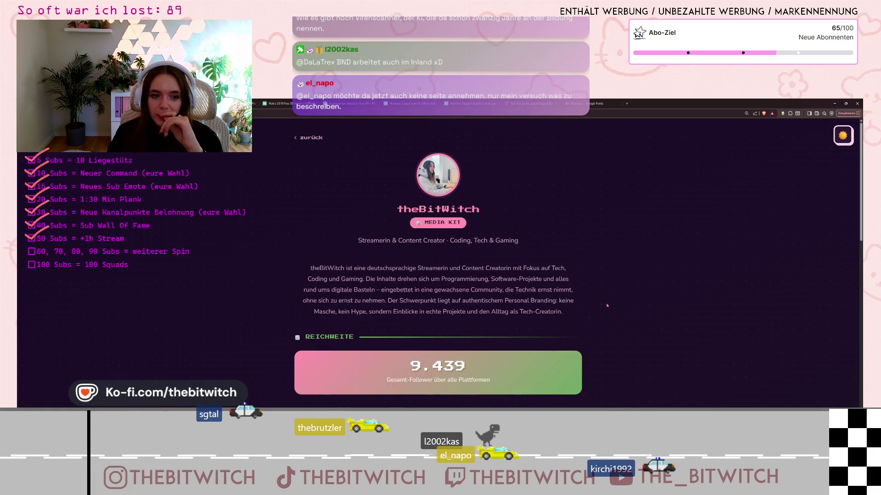
# Step: Go back from the media kit to theBitWitch link page and switch it to the light theme
pyautogui.scroll(-1, 610, 313)
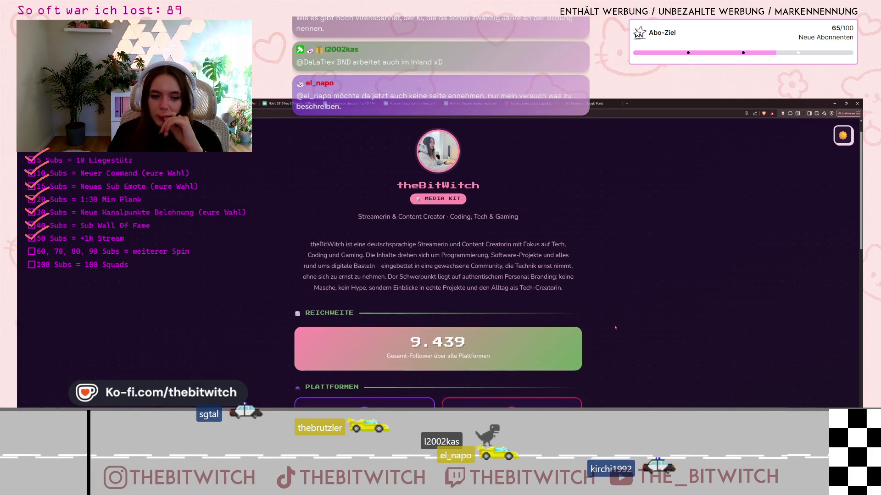
pyautogui.scroll(1, 458, 220)
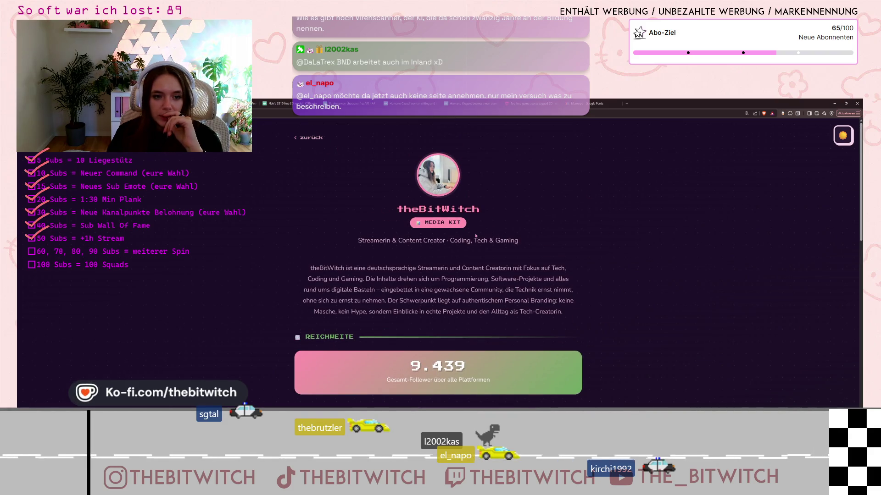
pyautogui.click(406, 224)
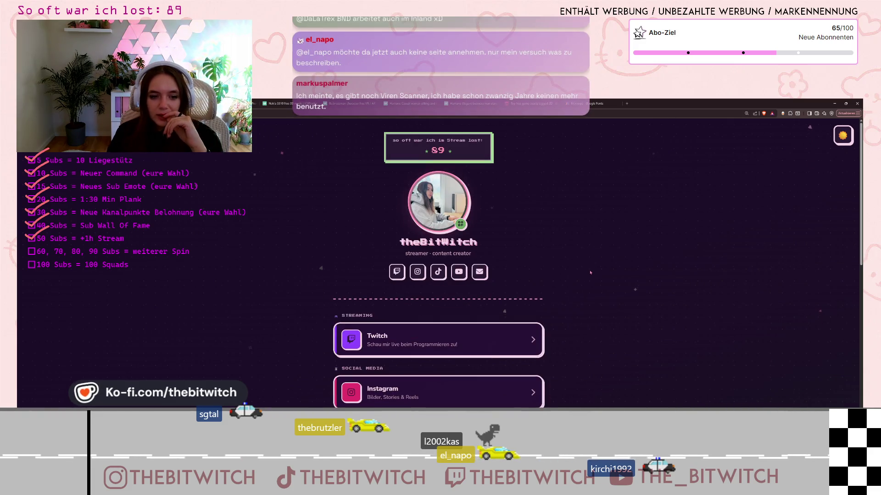
pyautogui.click(843, 138)
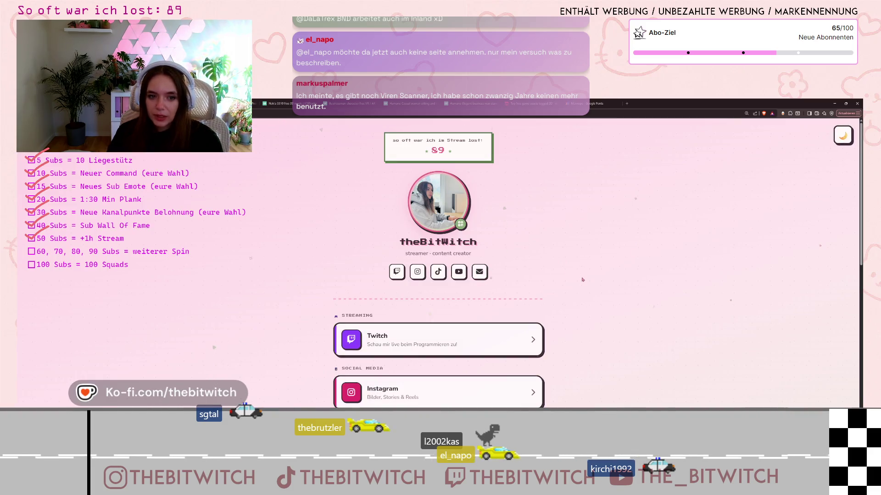
# Step: Scroll through theBitWitch link cards, then minimize Brave to reach the Godot script editor
pyautogui.scroll(-2, 583, 282)
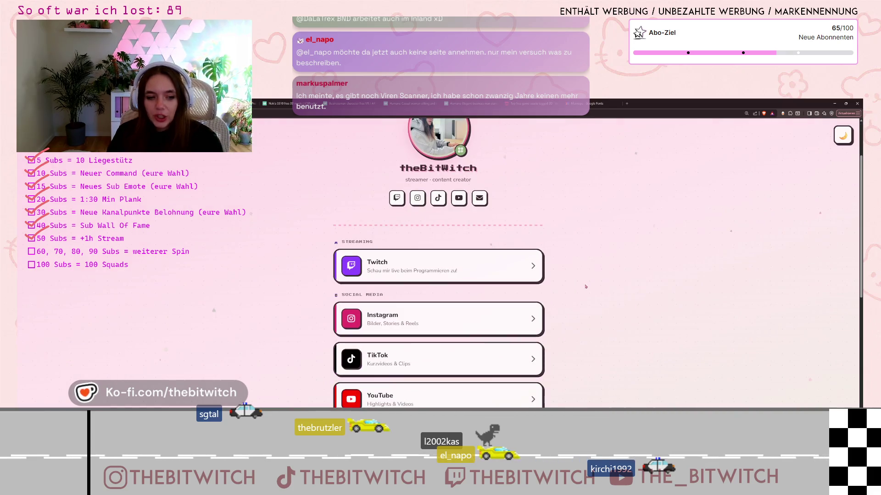
pyautogui.scroll(-5, 585, 286)
pyautogui.scroll(-4, 587, 300)
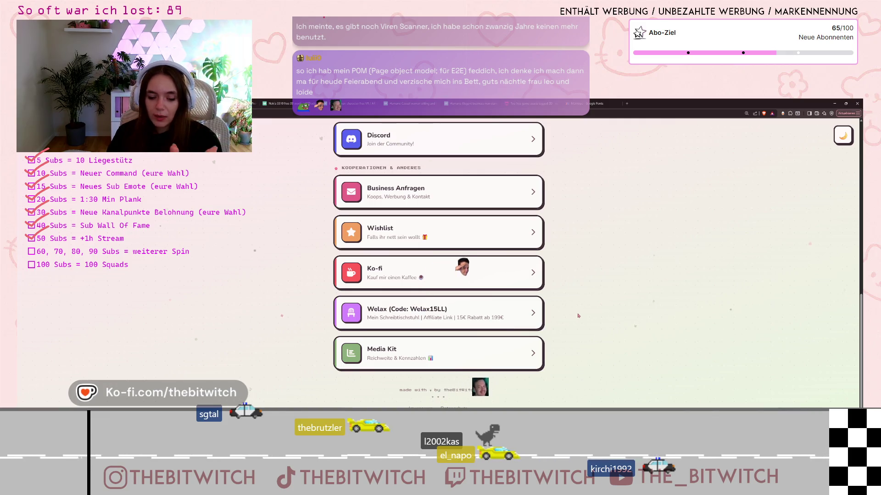
pyautogui.scroll(10, 578, 316)
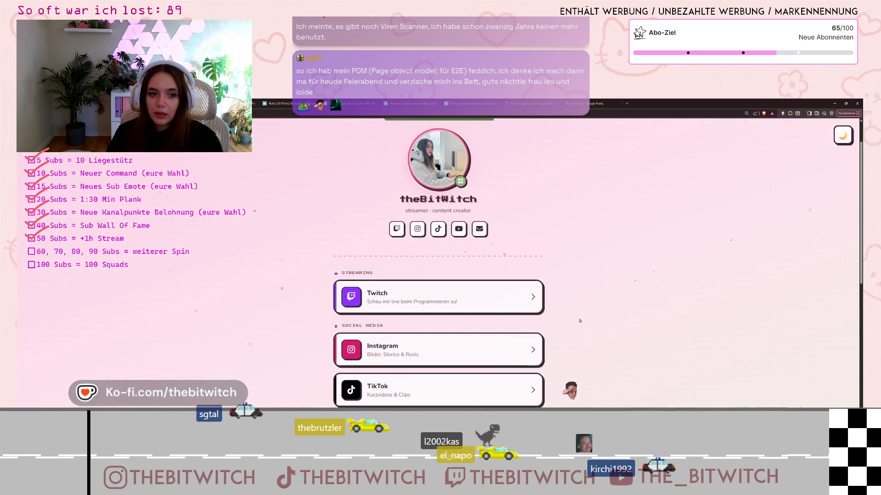
pyautogui.scroll(1, 580, 321)
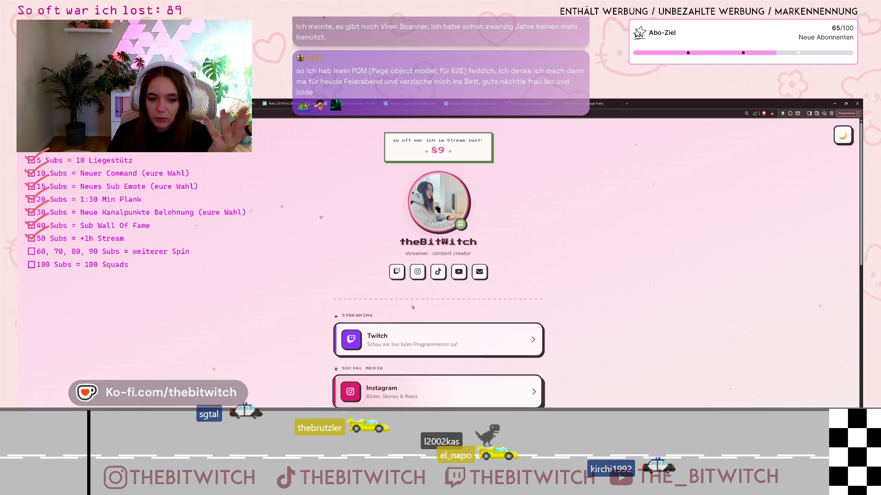
pyautogui.scroll(-6, 412, 307)
pyautogui.scroll(5, 647, 312)
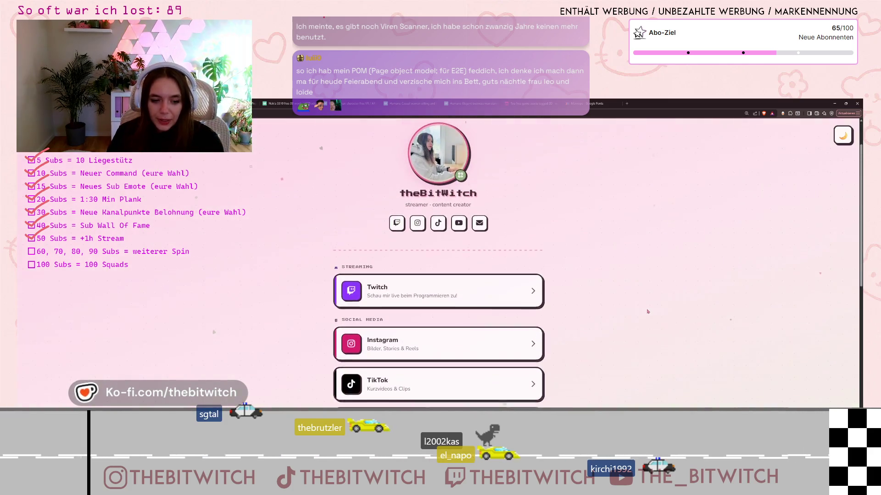
pyautogui.scroll(1, 647, 311)
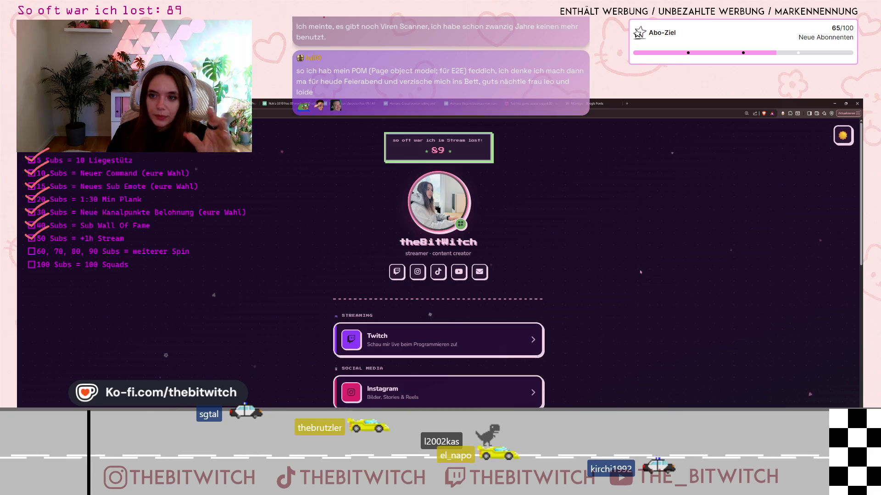
pyautogui.scroll(-8, 583, 275)
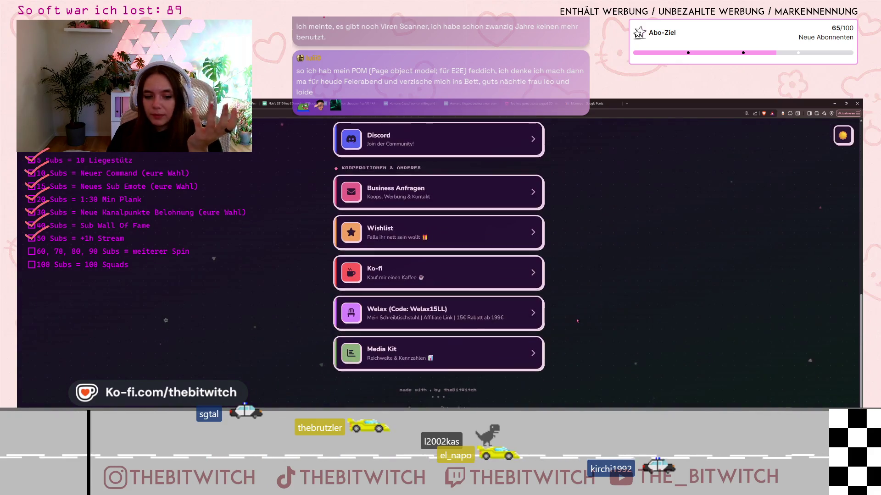
pyautogui.scroll(2, 581, 324)
pyautogui.scroll(6, 581, 325)
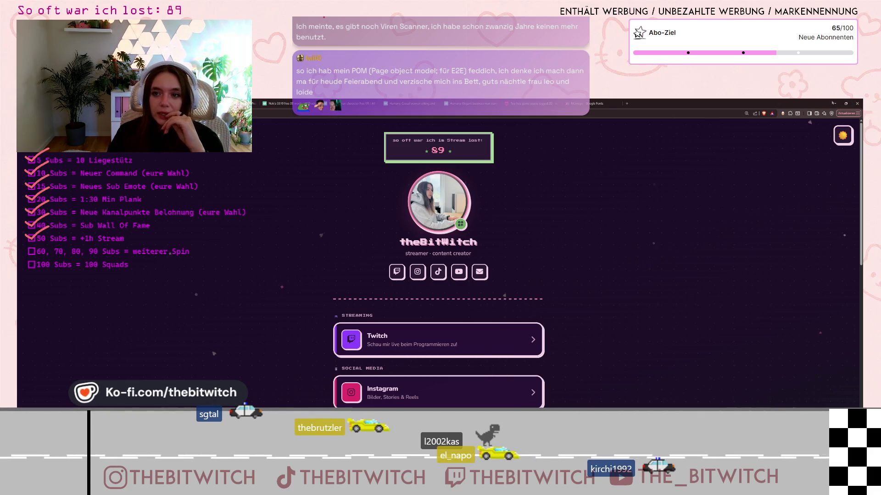
pyautogui.click(833, 103)
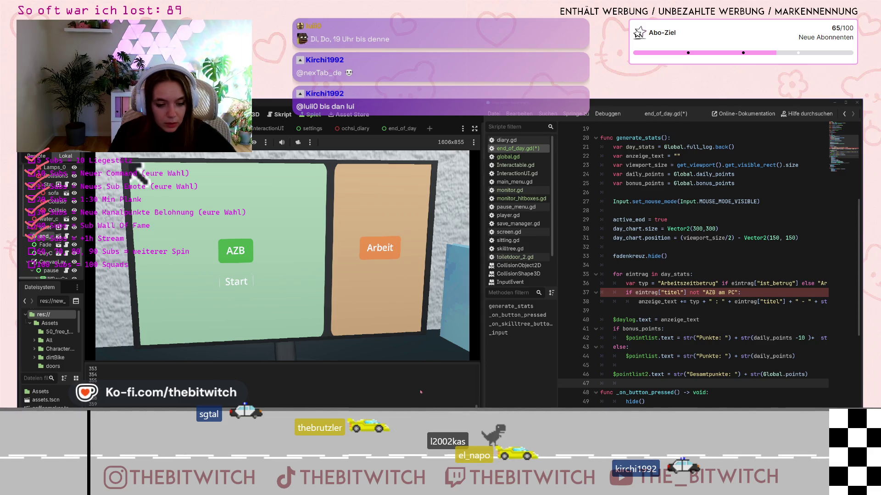
# Step: Switch back to Brave with Alt+Tab and open a new tab
pyautogui.hotkey('alt', 'Tab')
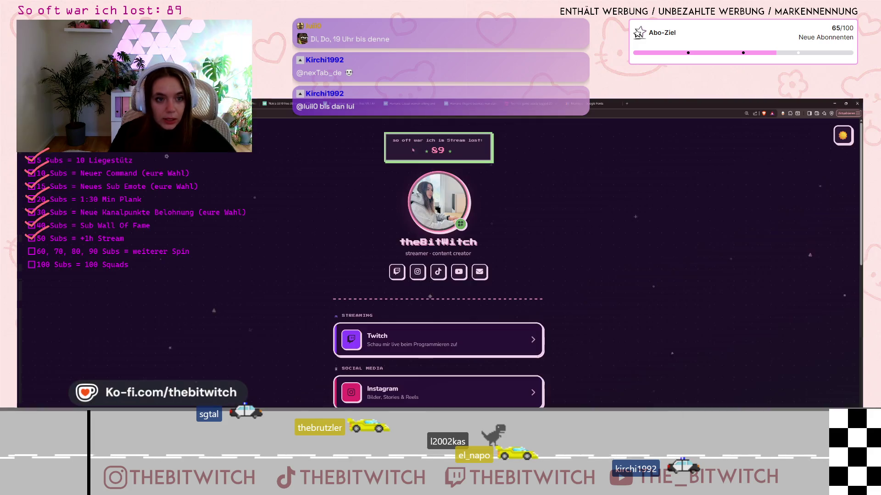
pyautogui.click(625, 105)
# Step: Paste the Noricum Science Communications URL into the address bar and load it
pyautogui.click(606, 113)
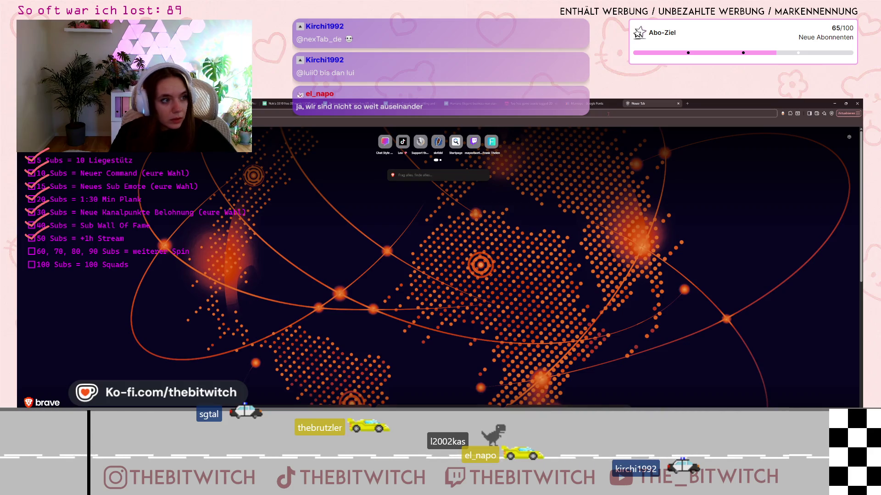
pyautogui.hotkey('ctrl', 'v')
pyautogui.press('Return')
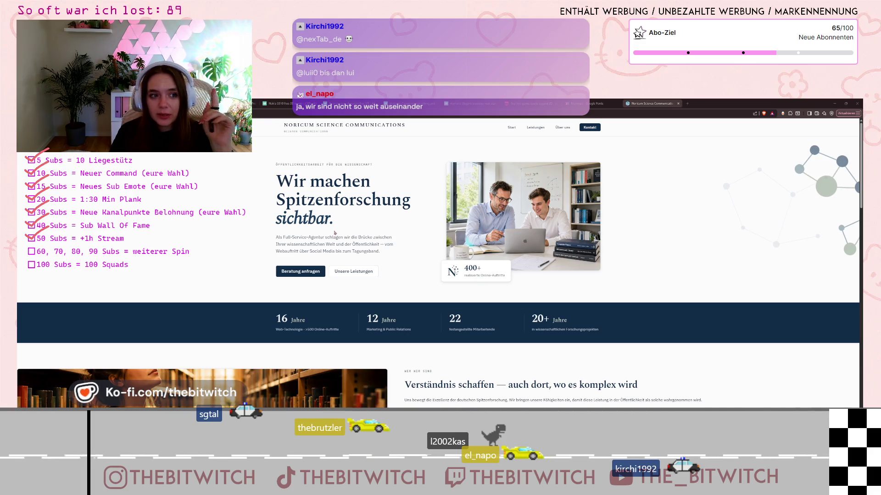
# Step: Select and deselect parts of the headline 'Wir machen Spitzenforschung sichtbar.'
pyautogui.moveTo(324, 220); pyautogui.dragTo(274, 221)
pyautogui.click(277, 184)
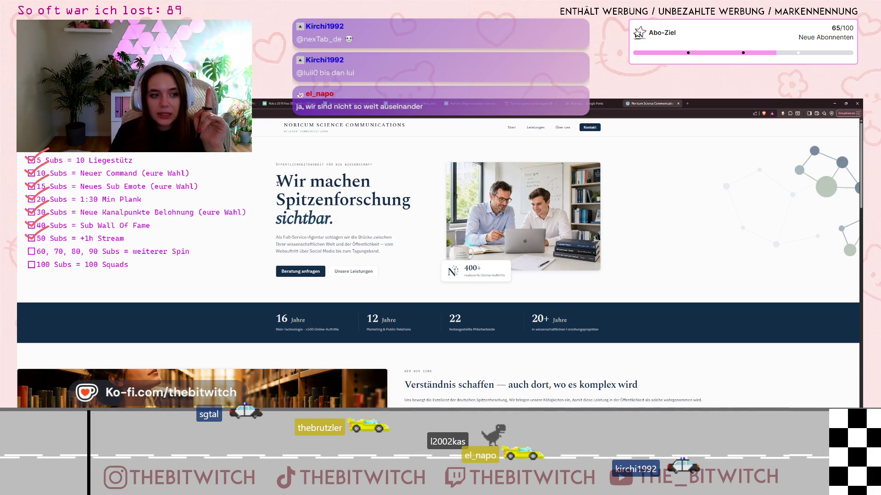
pyautogui.moveTo(277, 183); pyautogui.dragTo(412, 195)
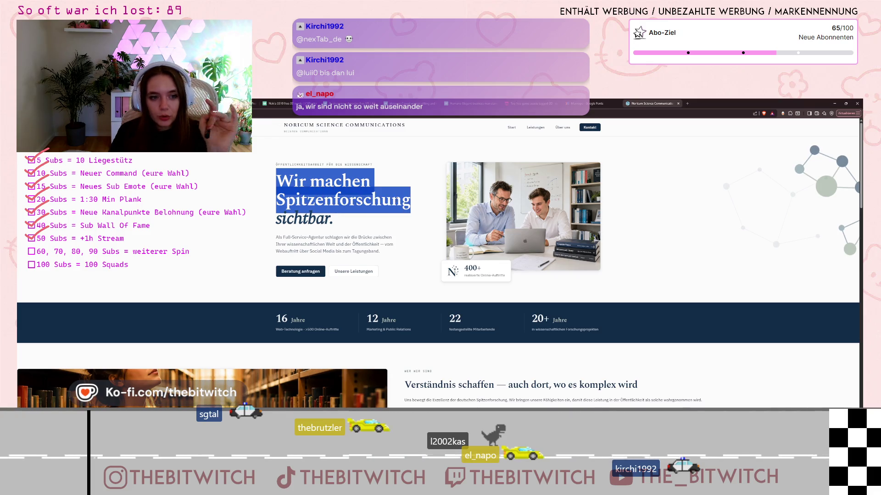
pyautogui.click(411, 196)
pyautogui.moveTo(275, 220); pyautogui.dragTo(304, 220)
pyautogui.click(304, 220)
pyautogui.doubleClick(304, 220)
pyautogui.click(304, 220)
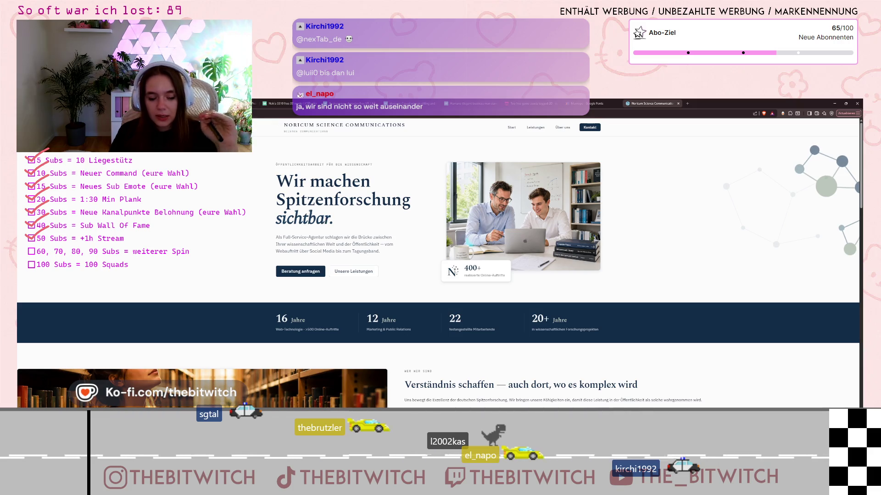
pyautogui.doubleClick(283, 224)
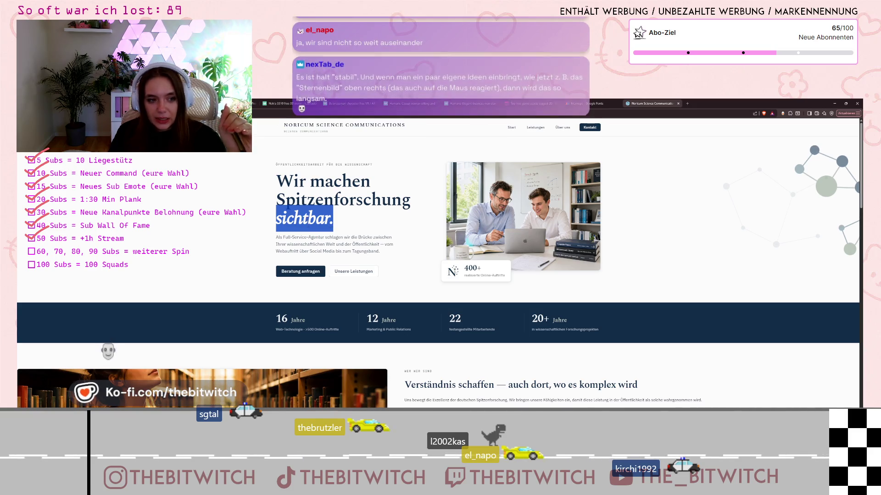
pyautogui.click(310, 216)
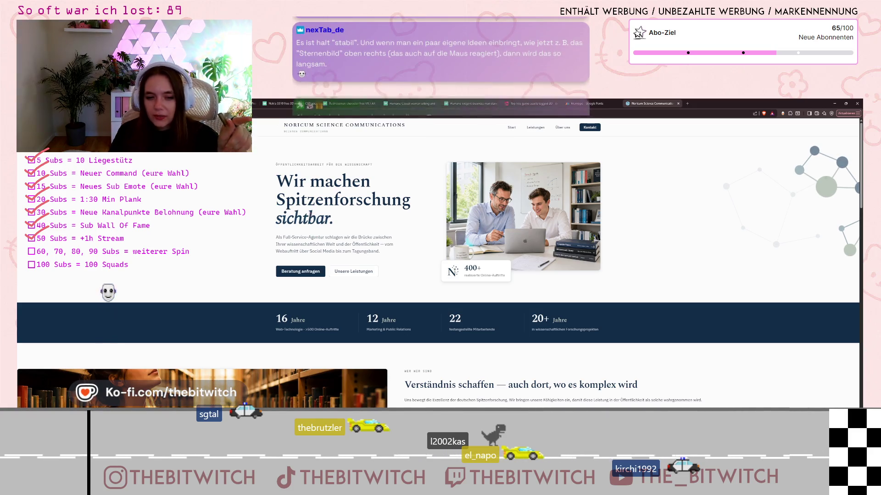
# Step: Scroll down the Noricum homepage through 'Zwei Phasen, ein verlässlicher Partner' and 'Ein Auftritt, lückenlos betreut.'
pyautogui.scroll(-1, 290, 271)
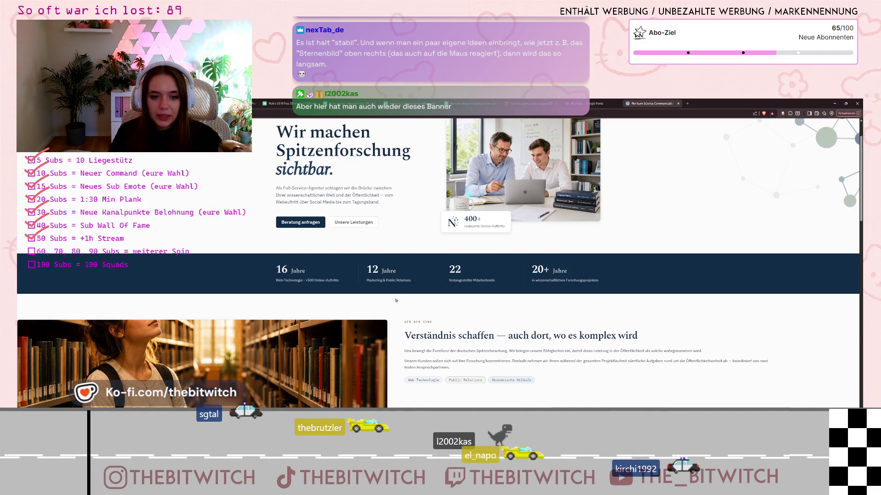
pyautogui.scroll(-1, 427, 329)
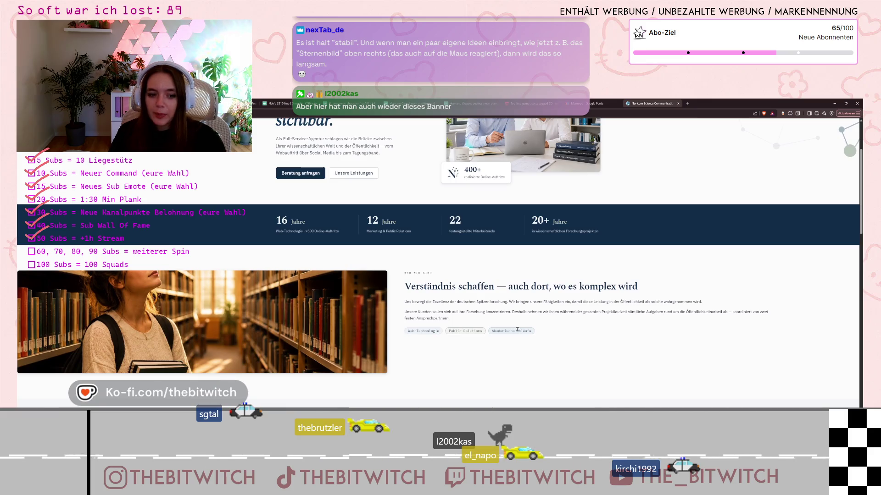
pyautogui.scroll(-5, 450, 336)
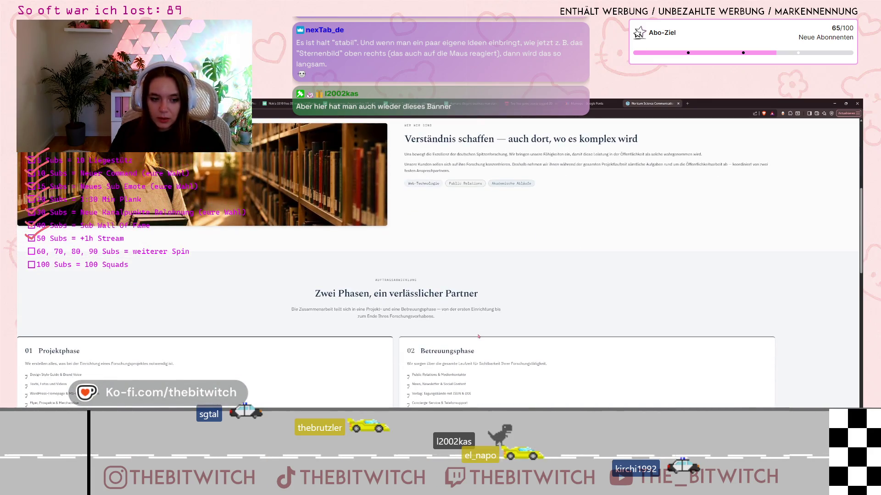
pyautogui.scroll(-4, 478, 342)
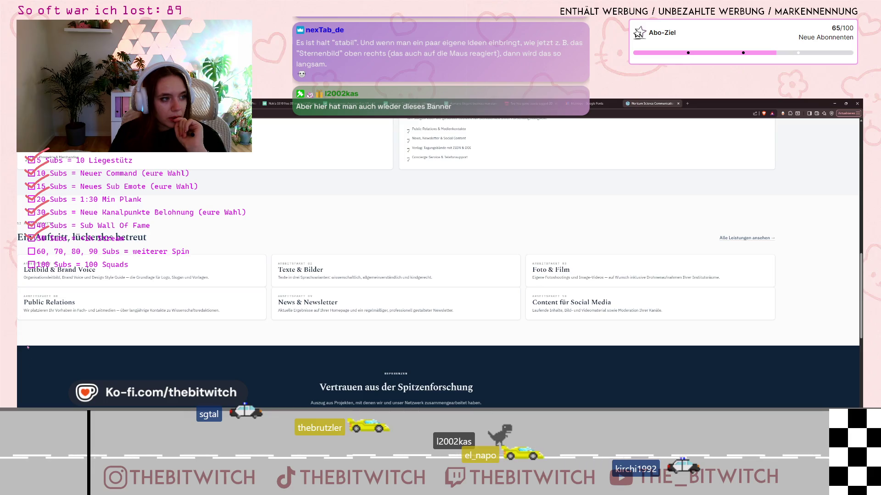
pyautogui.scroll(-2, 356, 264)
pyautogui.scroll(-1, 356, 267)
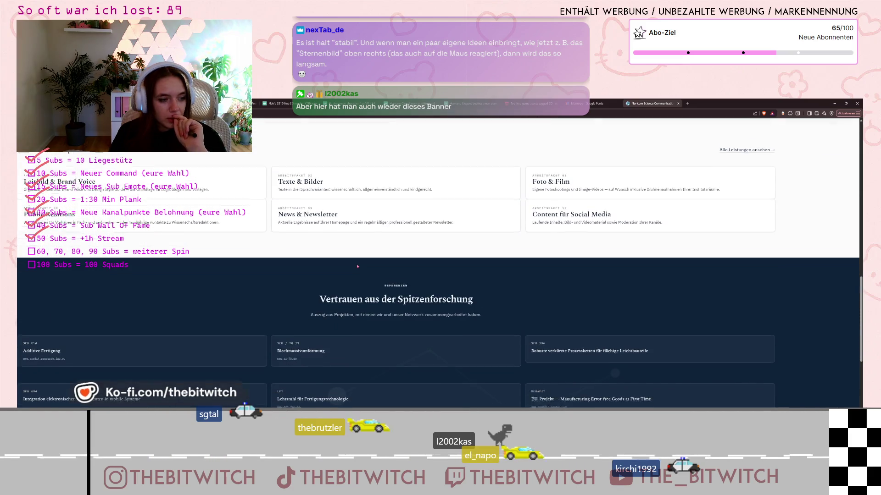
pyautogui.scroll(-3, 357, 267)
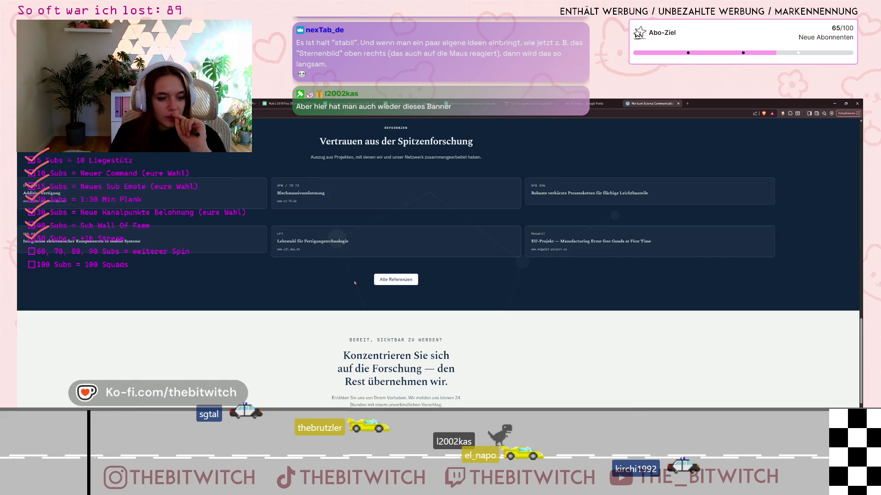
pyautogui.scroll(-3, 355, 282)
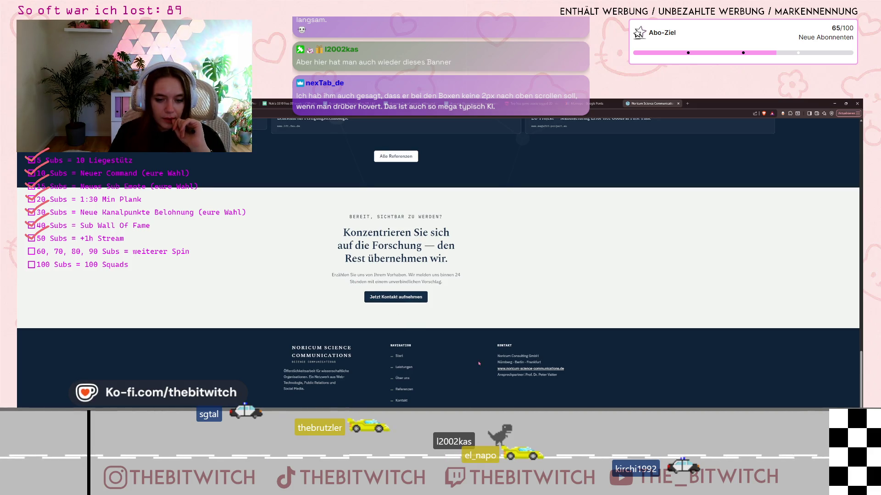
pyautogui.scroll(15, 478, 363)
pyautogui.scroll(-2, 533, 364)
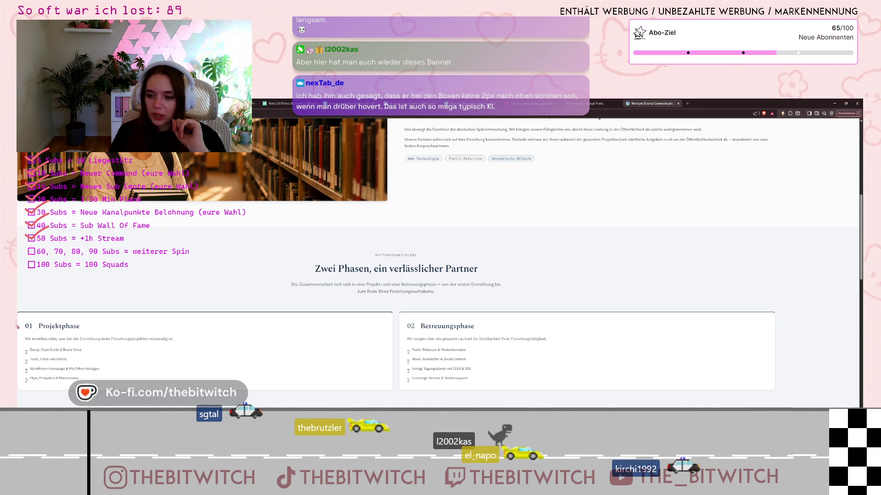
# Step: Scroll back up the Noricum page and switch to theBitWitch link page tab
pyautogui.press('ctrl')
pyautogui.press('ctrl')
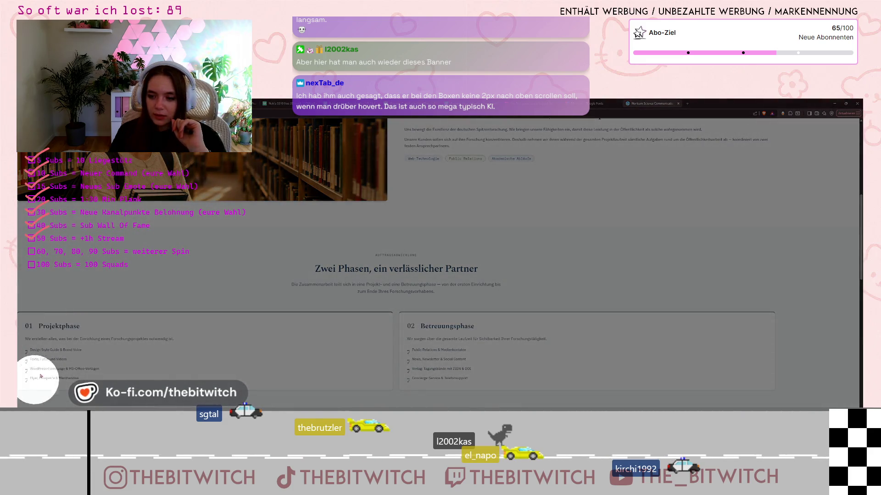
pyautogui.click(477, 308)
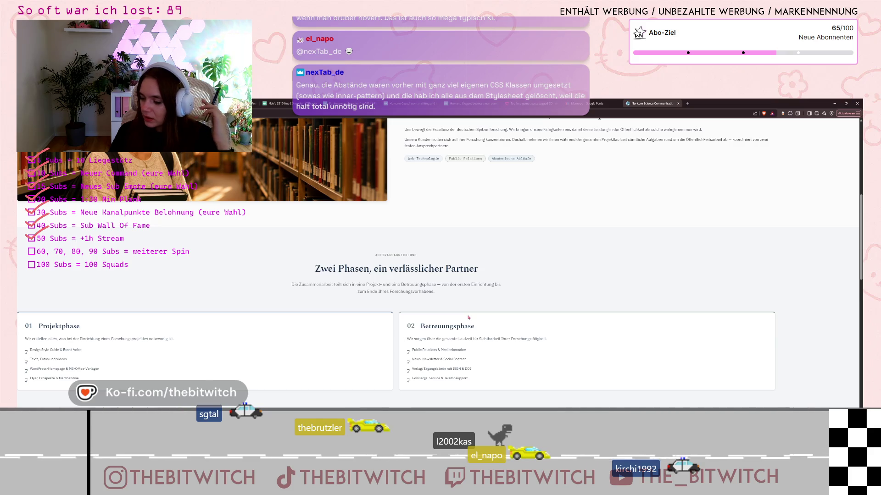
pyautogui.scroll(3, 340, 329)
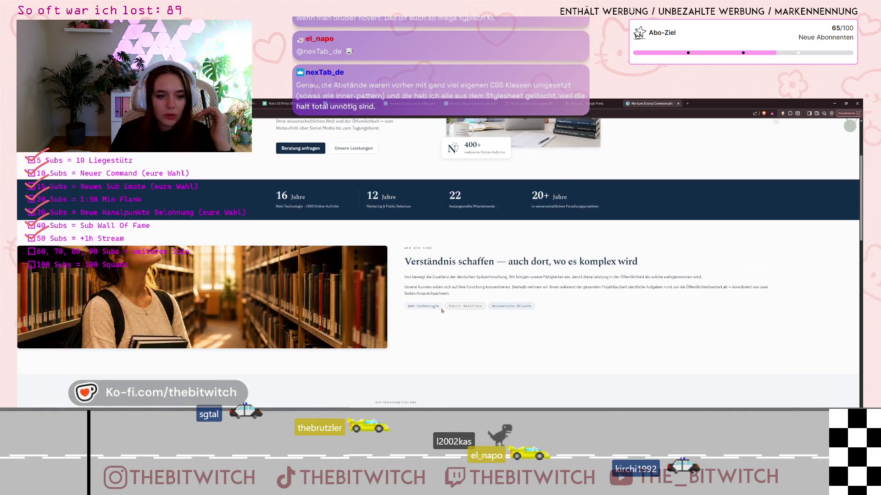
pyautogui.scroll(2, 459, 286)
pyautogui.scroll(-10, 410, 272)
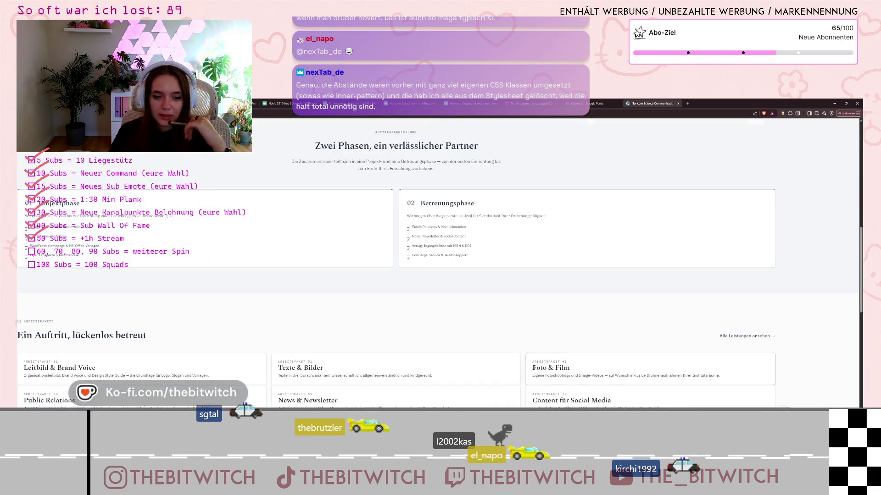
pyautogui.scroll(2, 409, 272)
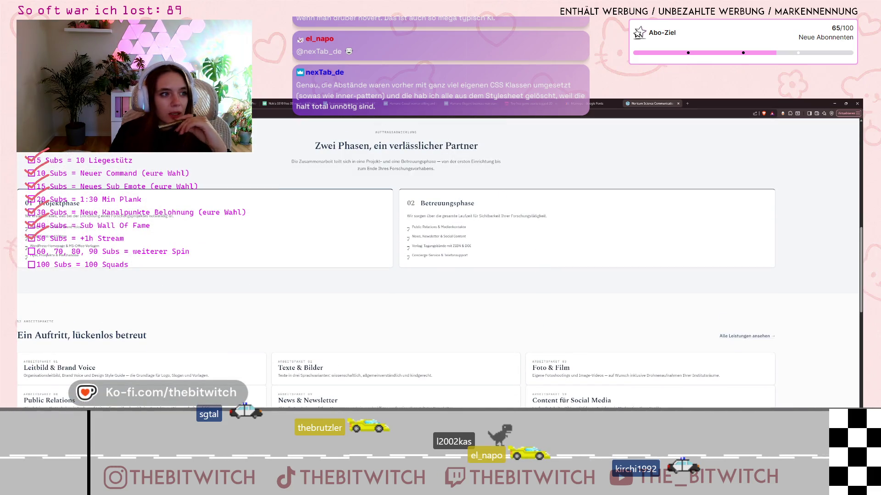
pyautogui.hotkey('ctrl', 'shift', 'Tab')
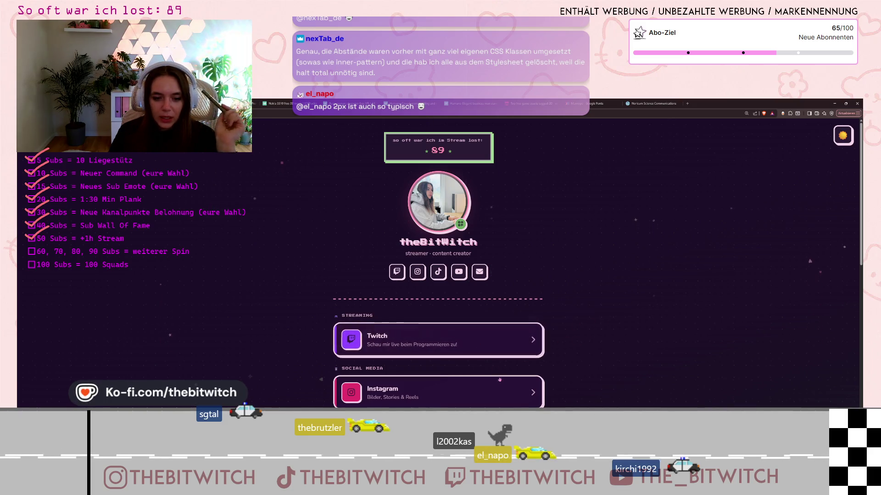
# Step: Scroll down theBitWitch link page and open the Media Kit card
pyautogui.scroll(-3, 500, 380)
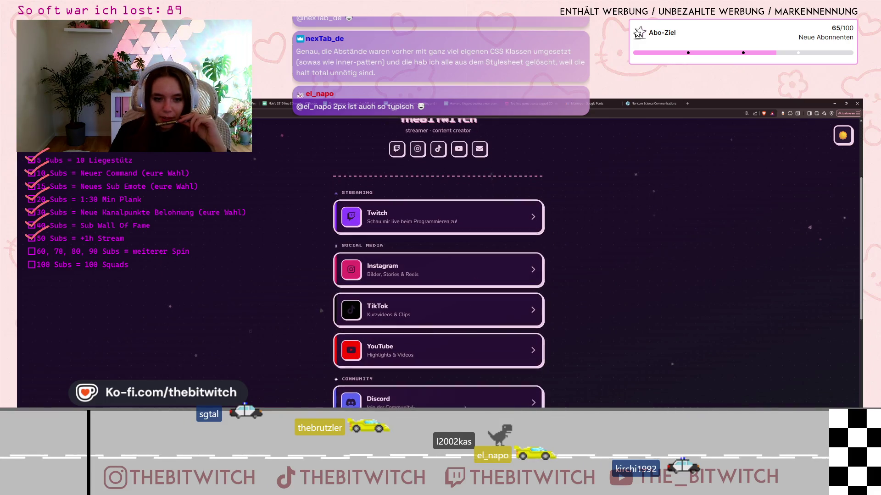
pyautogui.scroll(-5, 481, 352)
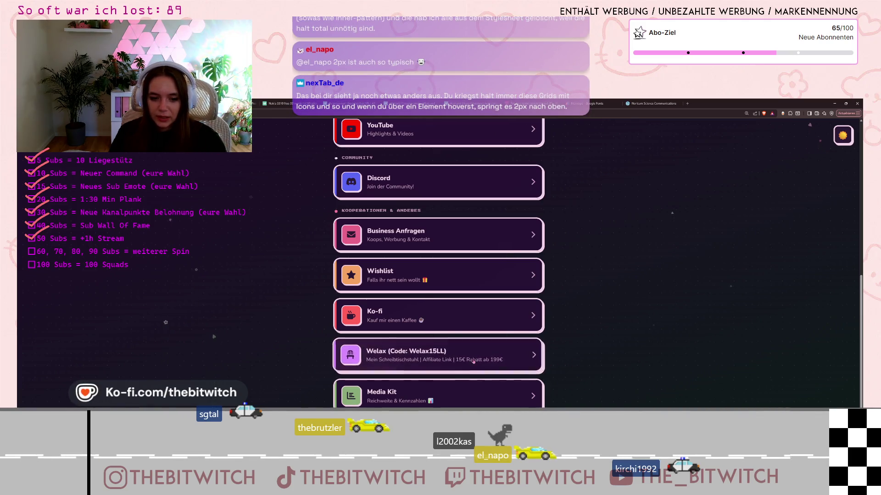
pyautogui.scroll(-1, 474, 362)
pyautogui.scroll(2, 556, 403)
pyautogui.scroll(-2, 528, 390)
pyautogui.click(486, 373)
# Step: Review the media kit stats (9.687 total followers), go back, and return to the Noricum tab
pyautogui.scroll(-2, 486, 336)
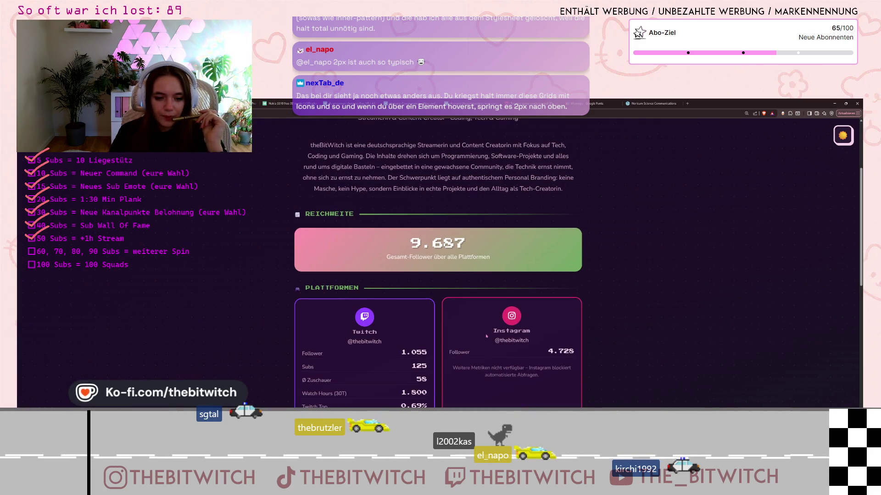
pyautogui.scroll(-2, 486, 336)
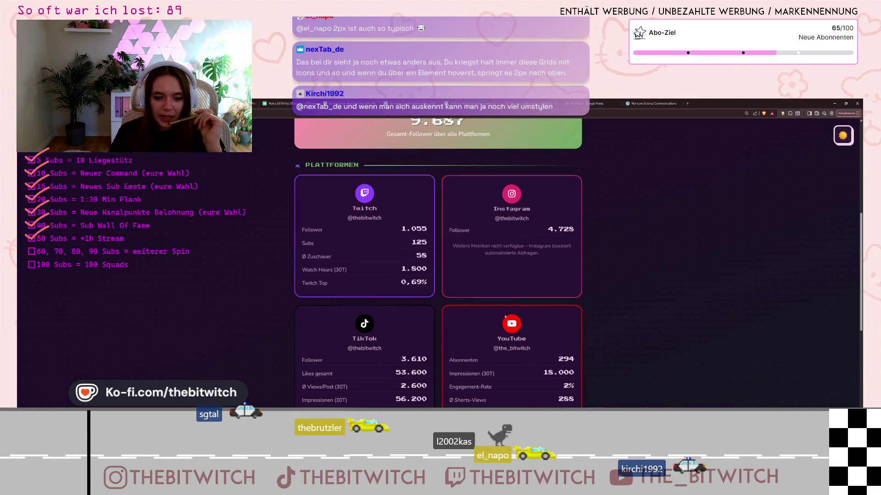
pyautogui.scroll(1, 446, 370)
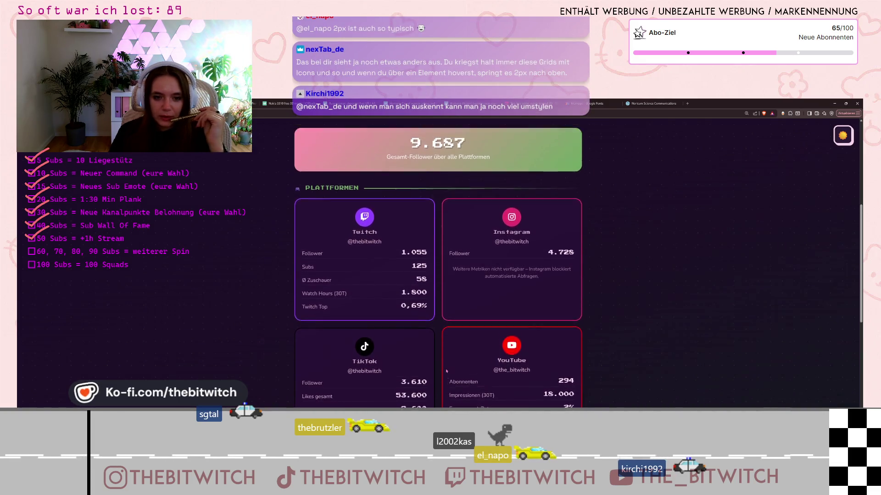
pyautogui.scroll(-2, 446, 370)
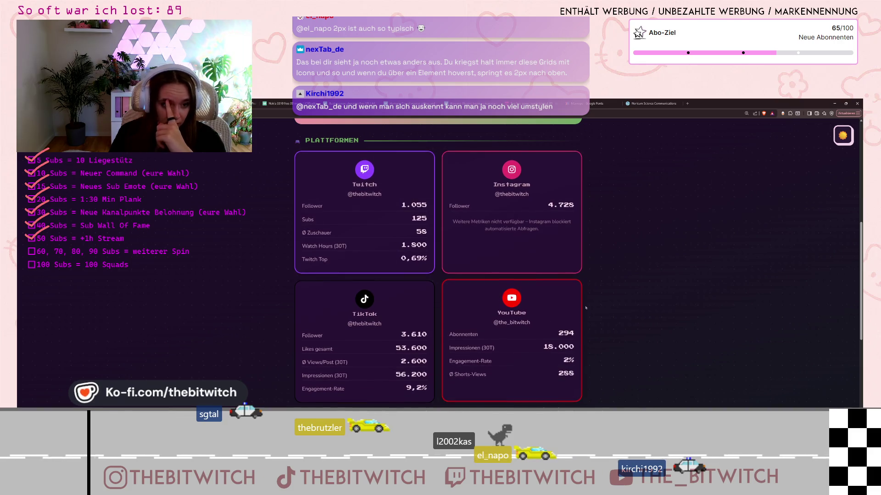
pyautogui.scroll(-5, 586, 308)
pyautogui.scroll(10, 623, 336)
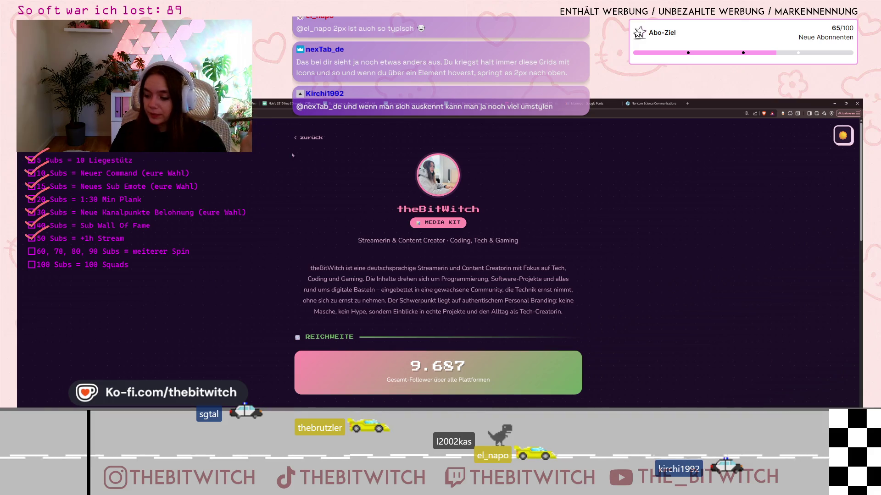
pyautogui.click(304, 139)
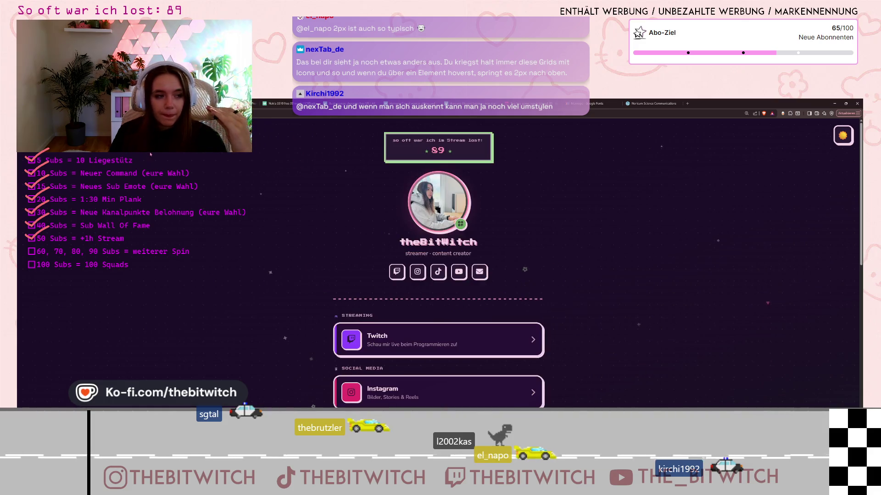
pyautogui.hotkey('ctrl', 'Tab')
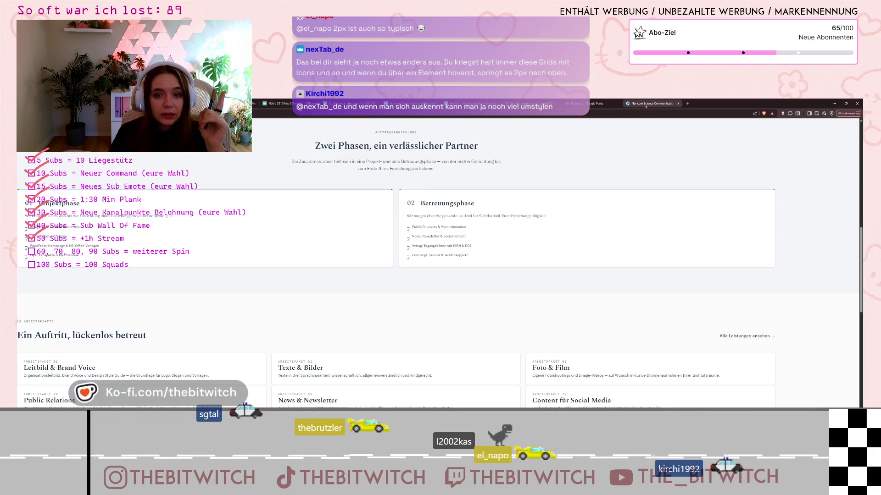
# Step: Scroll back to the top of the Noricum Science Communications homepage
pyautogui.scroll(10, 330, 216)
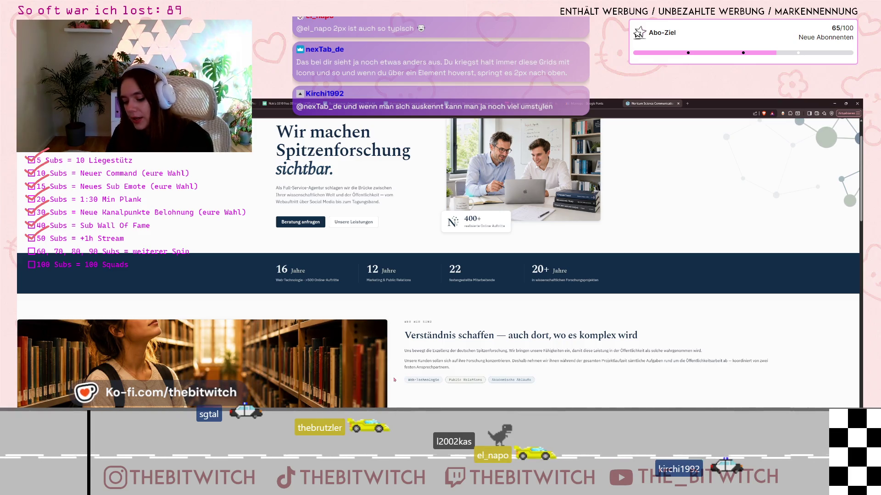
pyautogui.scroll(1, 521, 308)
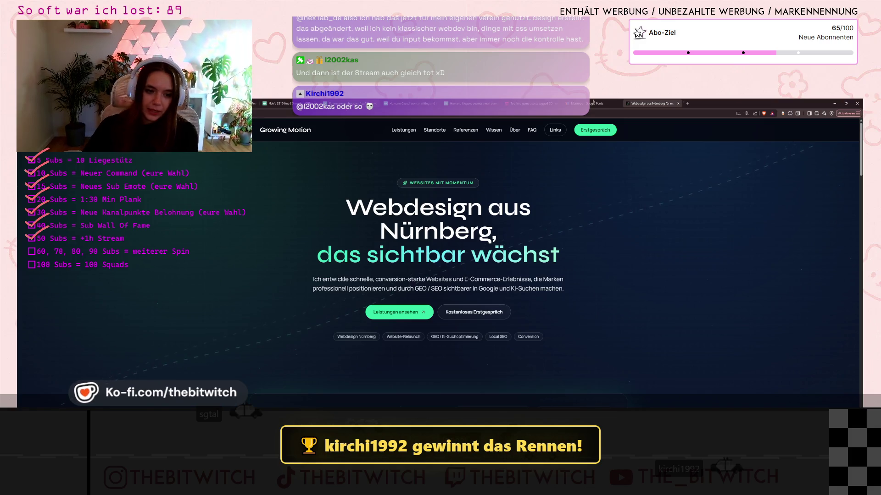
# Step: Select and deselect the 'Webdesign aus Nürnberg' heading text on the Growing Motion site
pyautogui.moveTo(355, 205)
pyautogui.mouseDown()
pyautogui.moveTo(458, 209)
pyautogui.moveTo(496, 231)
pyautogui.mouseUp()
pyautogui.click(496, 232)
pyautogui.moveTo(333, 254); pyautogui.dragTo(316, 255)
pyautogui.click(554, 252)
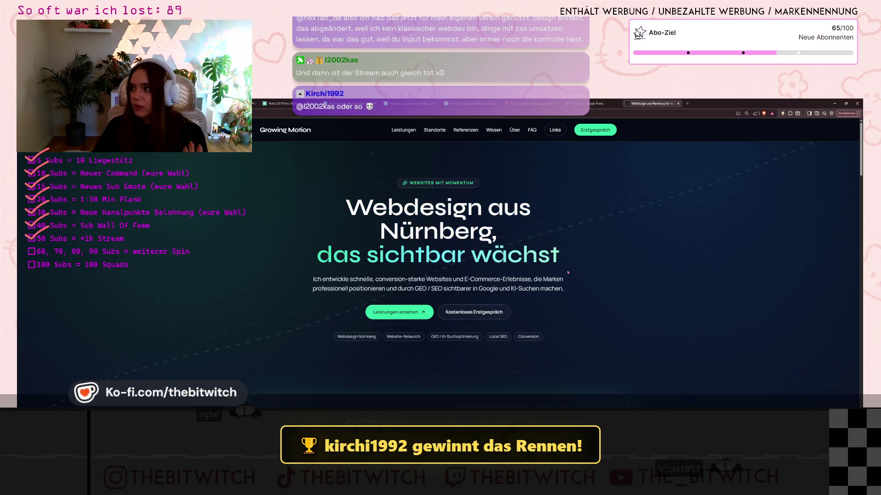
# Step: Scroll down through the Growing Motion page's FAQ and booking sections, then close its tab
pyautogui.scroll(-4, 544, 276)
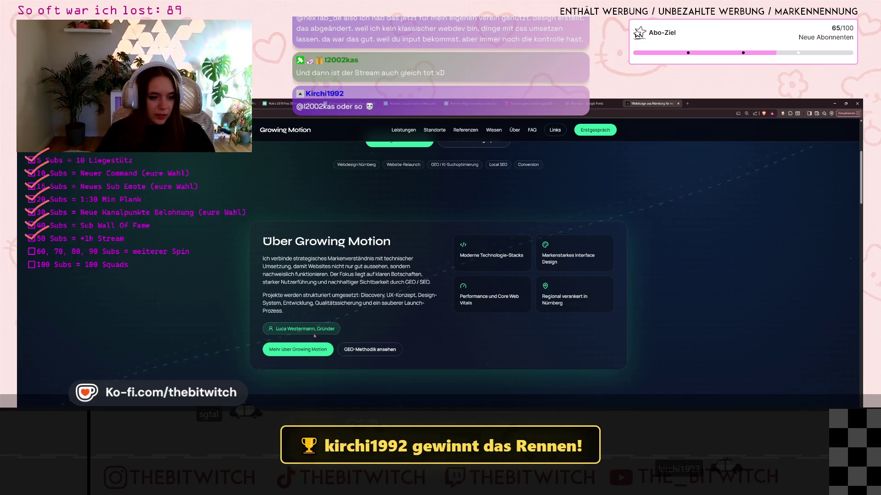
pyautogui.scroll(-4, 524, 264)
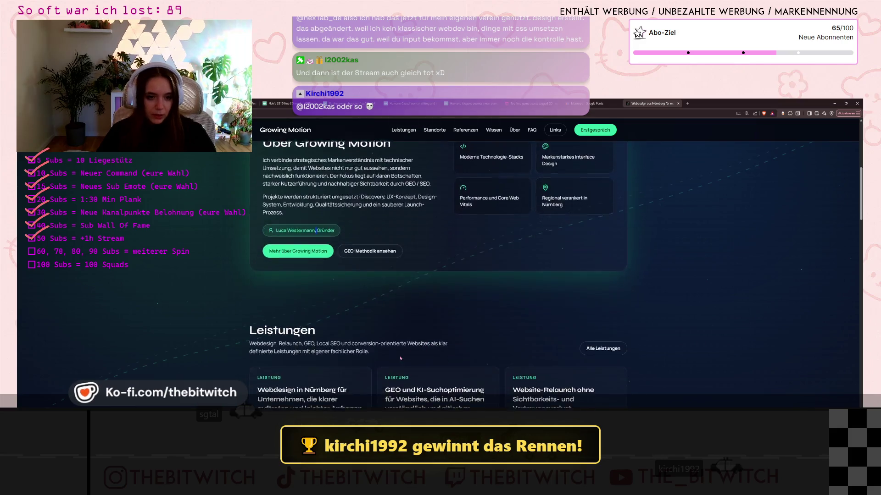
pyautogui.scroll(-6, 372, 341)
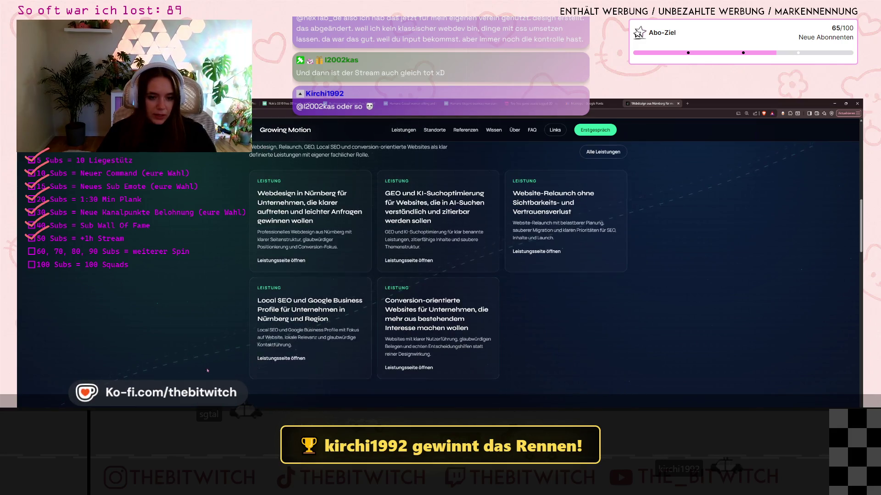
pyautogui.scroll(-7, 628, 353)
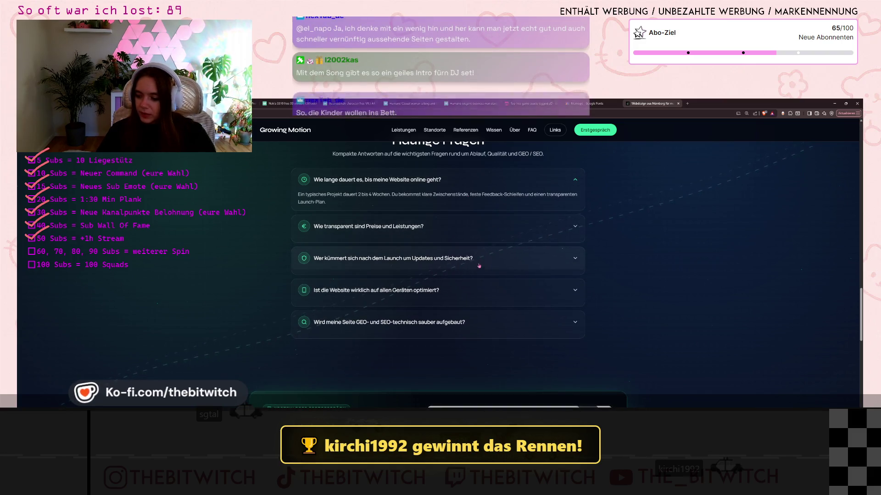
pyautogui.scroll(-10, 487, 266)
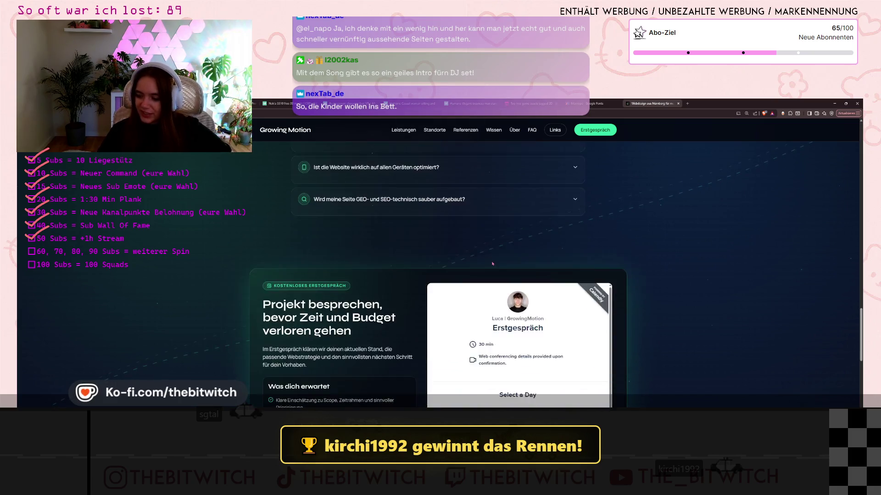
pyautogui.click(677, 104)
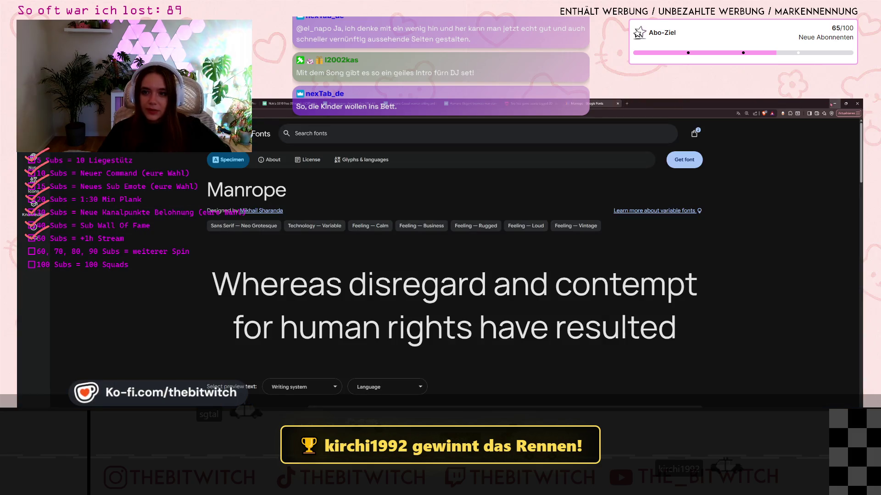
# Step: Switch from Brave back to the Godot editor with Alt+Tab
pyautogui.hotkey('alt', 'Tab')
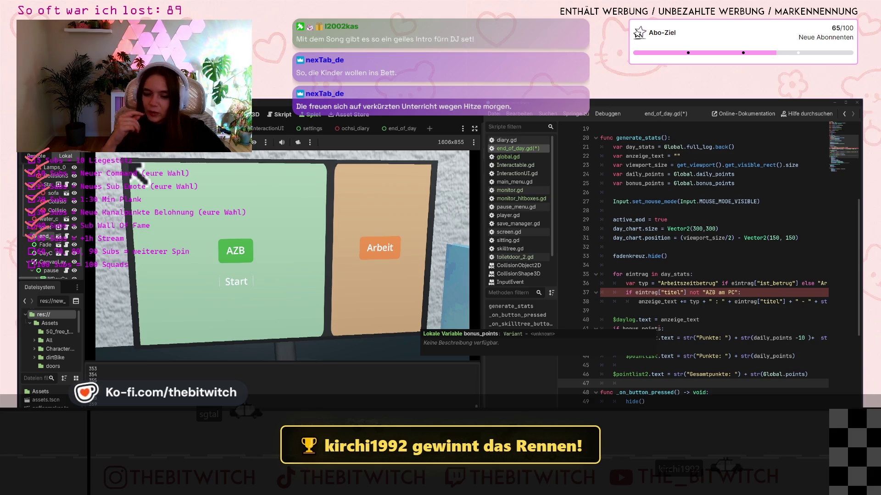
# Step: On line 37 of end_of_day.gd, replace 'not' with 'in' so it reads if eintrag["titel"] in "AZB am PC":
pyautogui.click(648, 308)
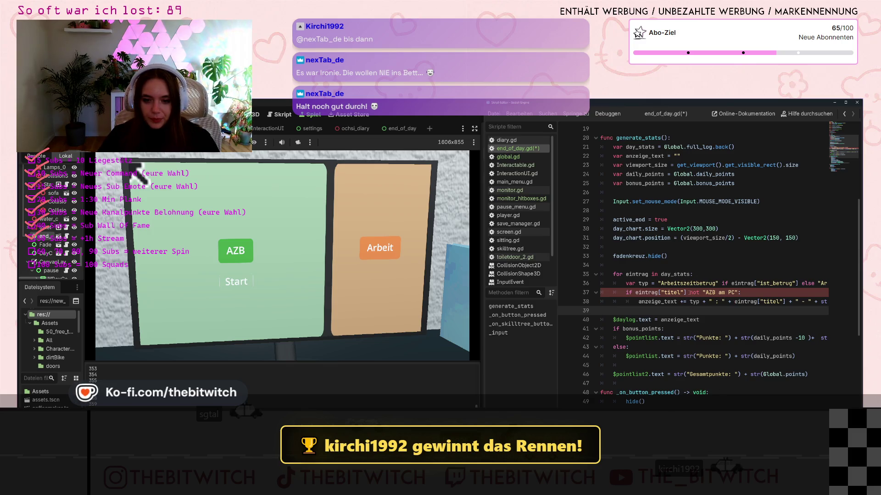
pyautogui.click(689, 292)
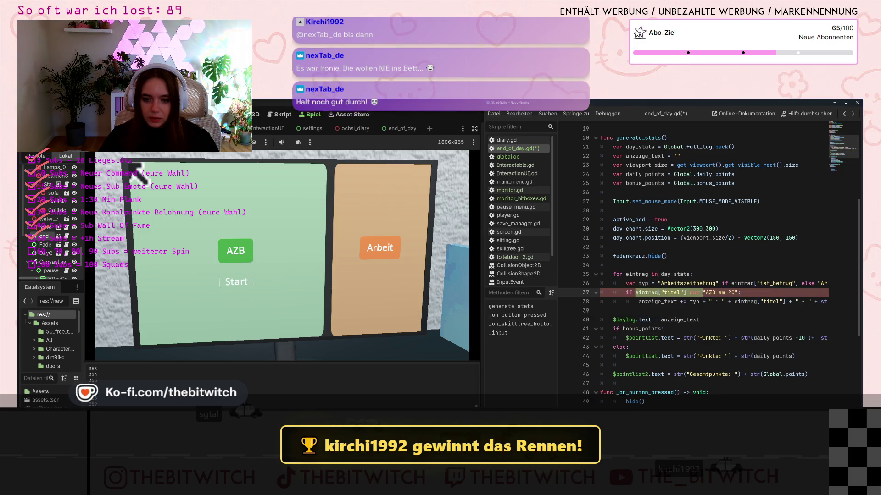
pyautogui.press('BackSpace')
pyautogui.press('BackSpace')
pyautogui.press('BackSpace')
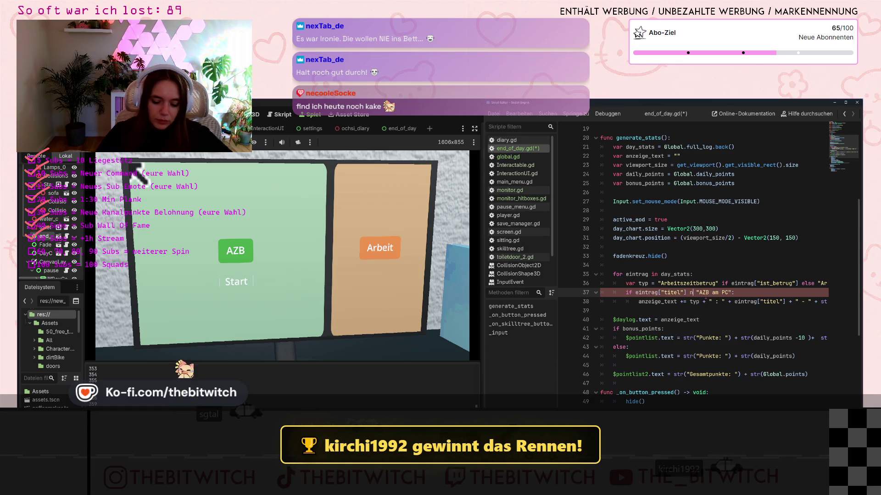
pyautogui.write('in')
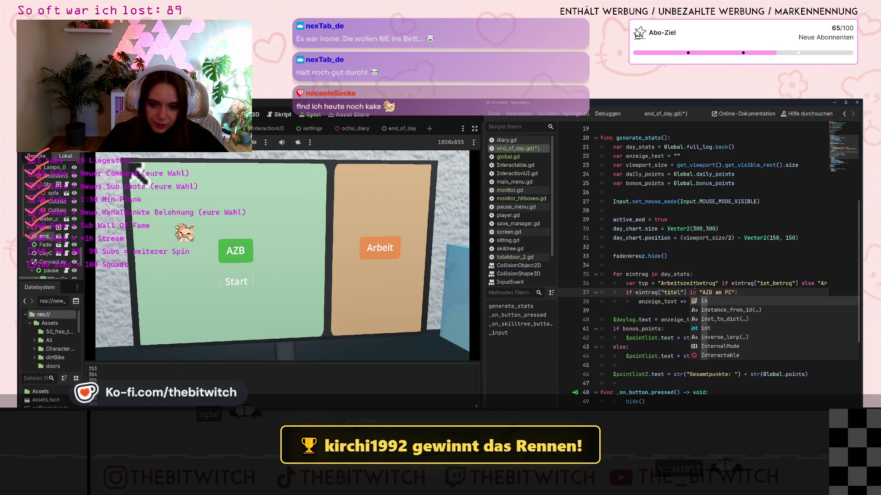
pyautogui.click(657, 317)
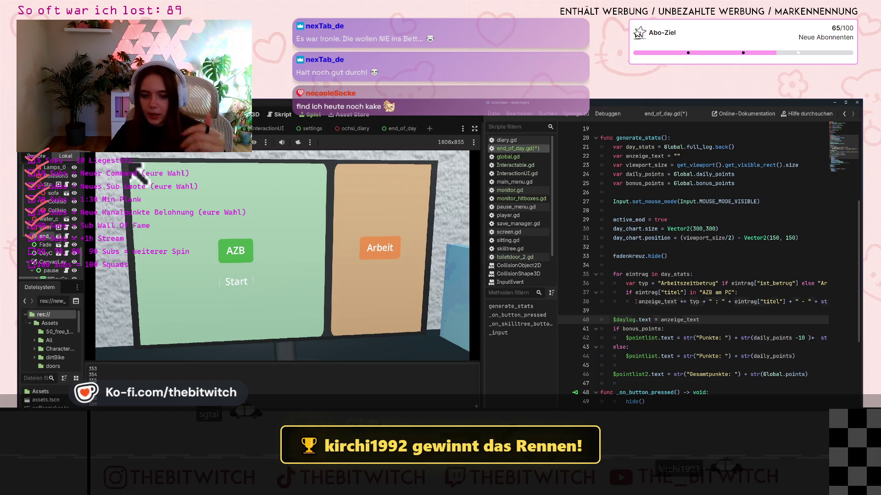
# Step: Insert a new line under the AZB am PC condition and start it with 'anzeigetext +='
pyautogui.click(635, 302)
pyautogui.press('Return')
pyautogui.press('Return')
pyautogui.click(627, 311)
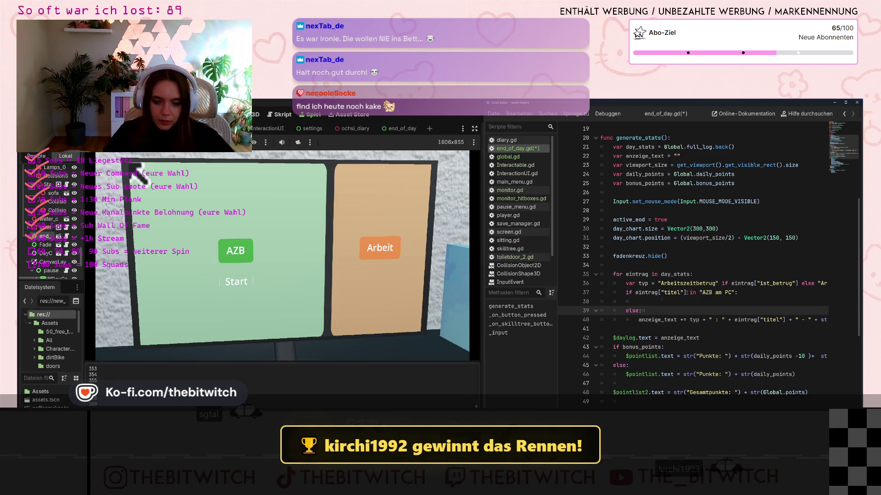
pyautogui.click(673, 302)
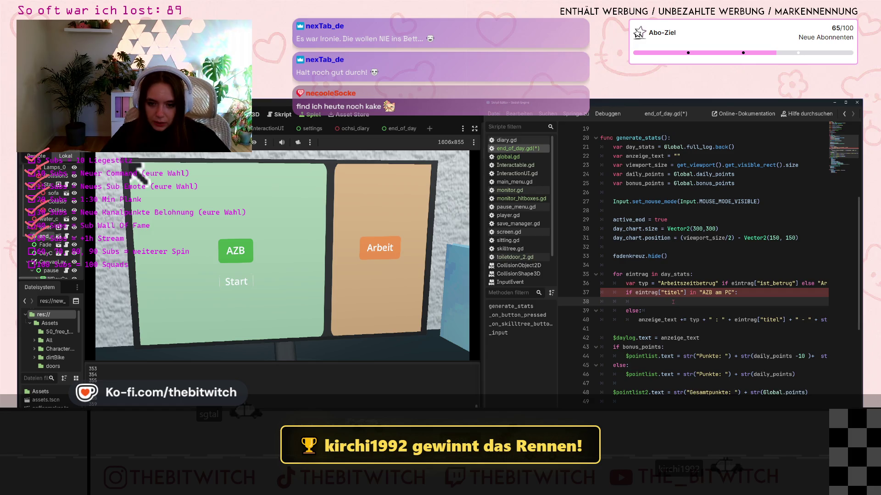
pyautogui.write('anzeigete')
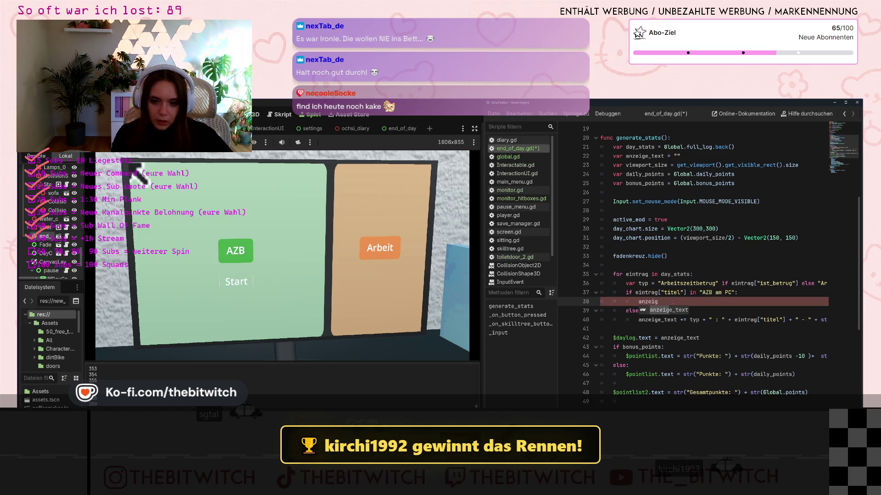
pyautogui.write('xt')
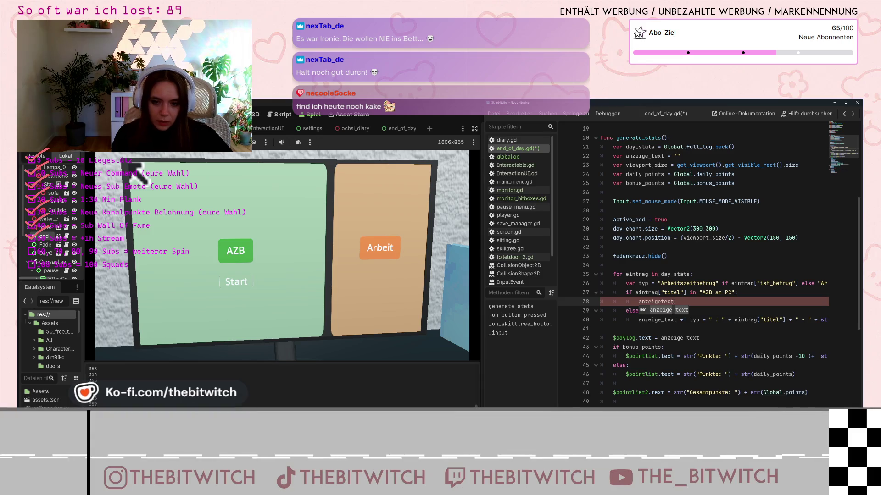
pyautogui.write(' +=')
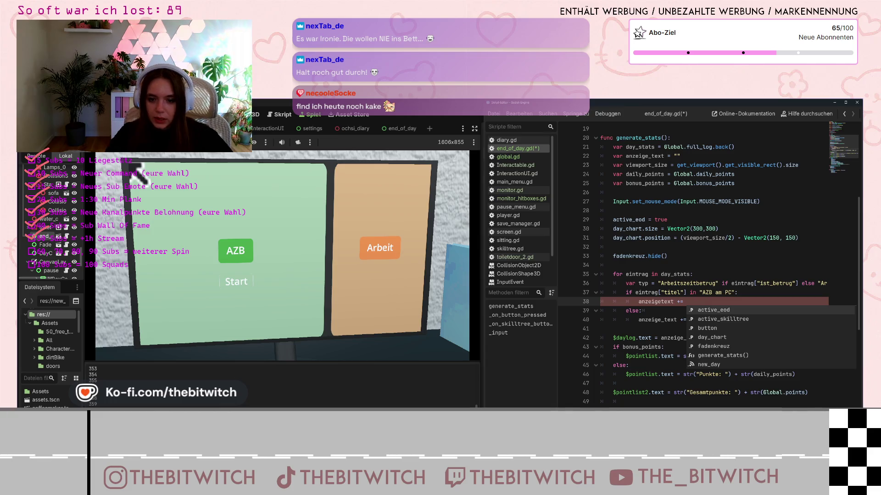
pyautogui.click(651, 275)
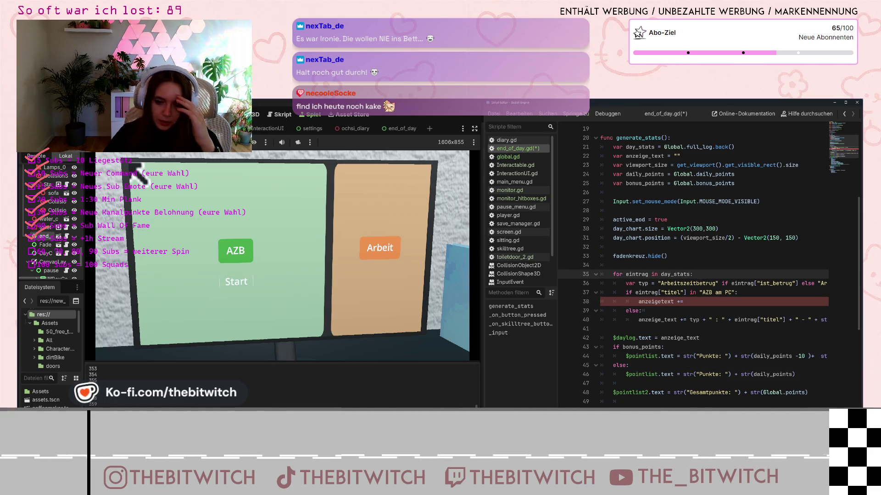
pyautogui.hscroll(3, 710, 266)
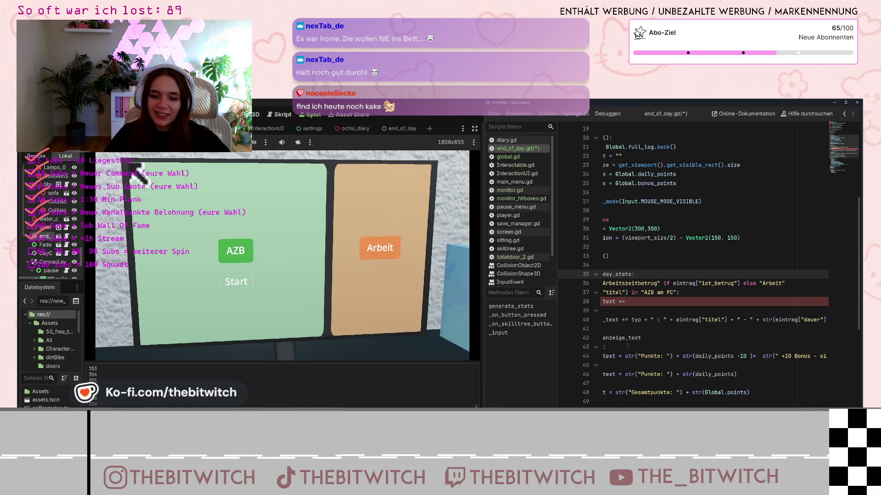
pyautogui.hscroll(-2, 693, 266)
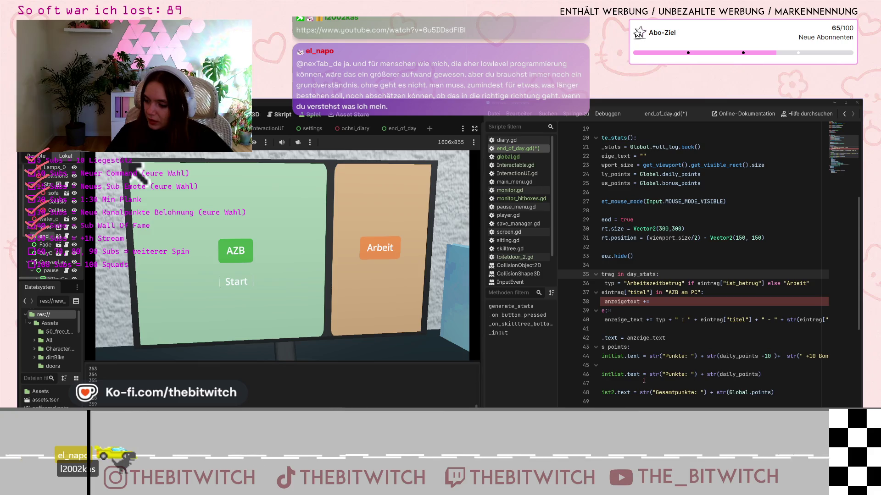
pyautogui.moveTo(641, 393)
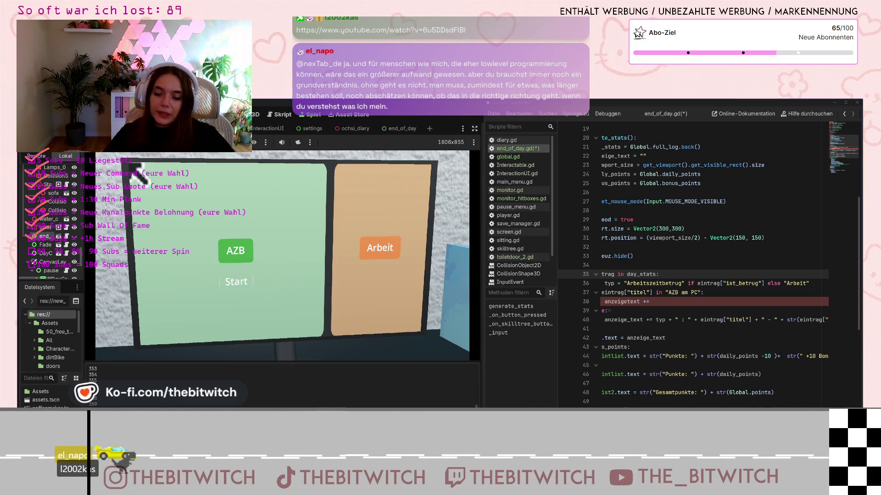
pyautogui.hscroll(3, 715, 297)
pyautogui.hscroll(-3, 715, 298)
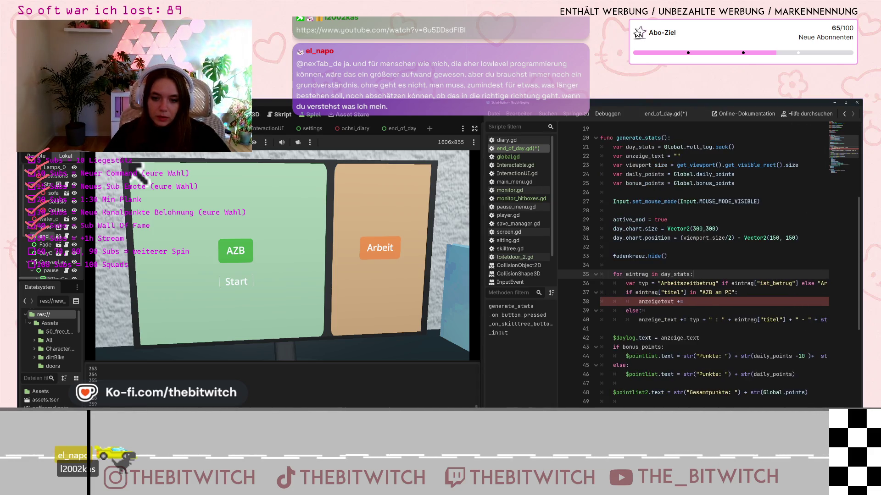
pyautogui.click(714, 298)
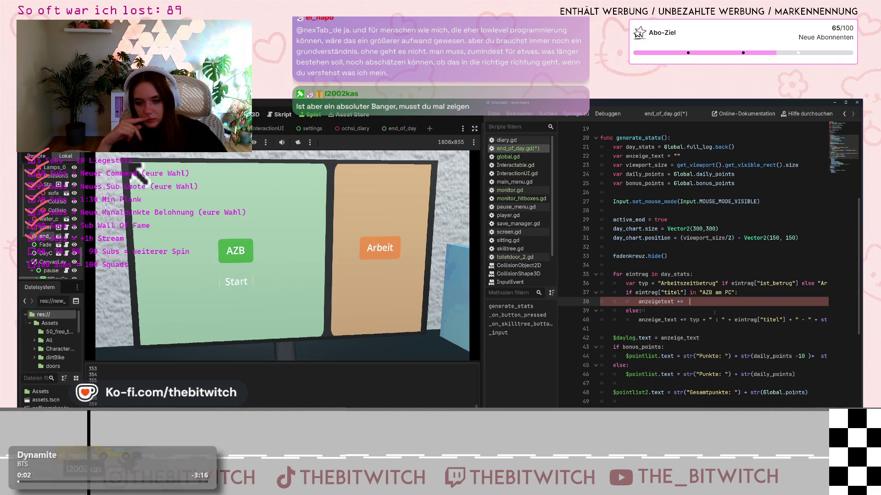
pyautogui.write('typ')
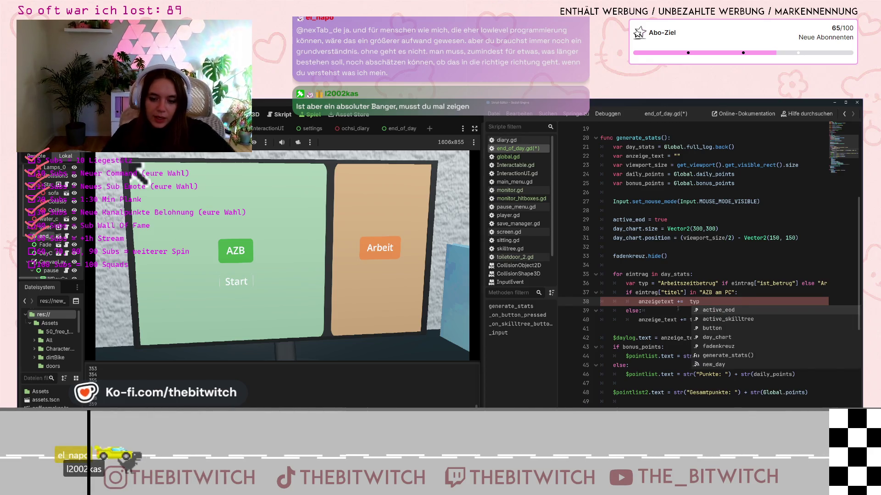
# Step: Copy the ': ' + title + minutes expression from line 40 and paste it after typ on line 38
pyautogui.press('BackSpace')
pyautogui.press('Left')
pyautogui.press('Left')
pyautogui.press('Left')
pyautogui.click(707, 320)
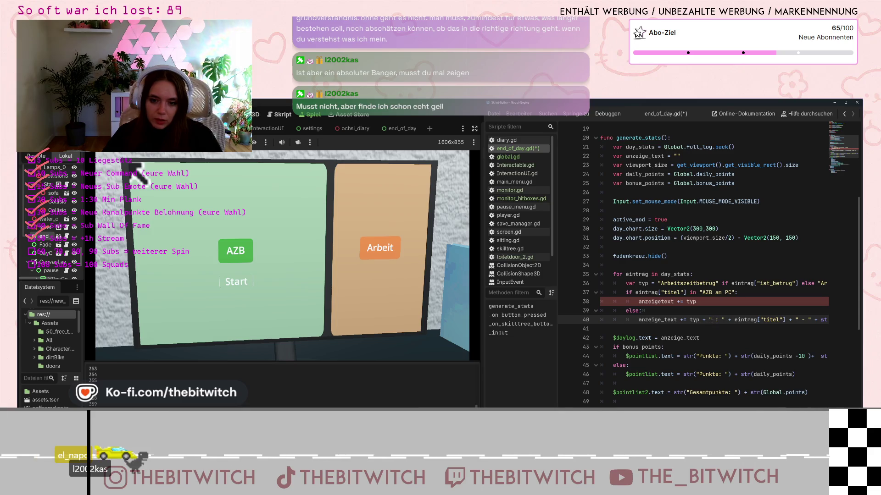
pyautogui.moveTo(708, 320); pyautogui.dragTo(784, 315)
pyautogui.hscroll(-5, 633, 325)
pyautogui.click(692, 302)
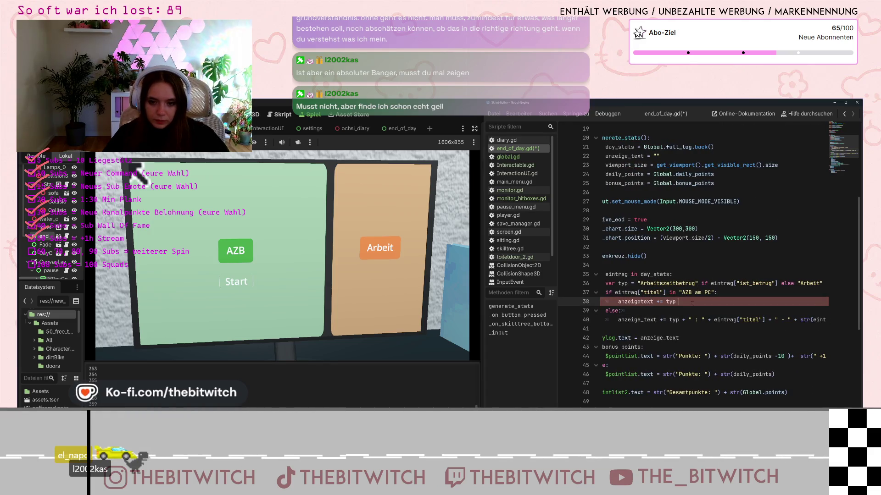
pyautogui.write('" : " + eintrag["titel"] + " - " + str(eintrag["dauer"]) + " Minuten" + "\\n"')
pyautogui.hscroll(-5, 711, 266)
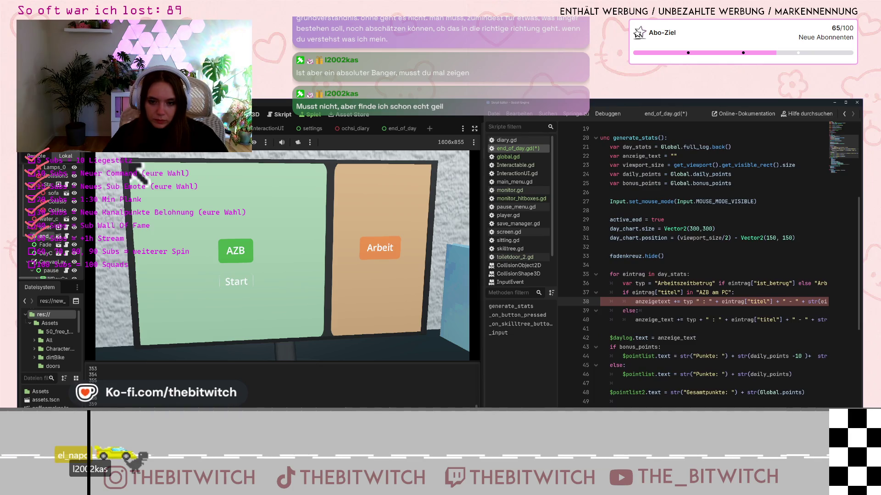
pyautogui.press('End')
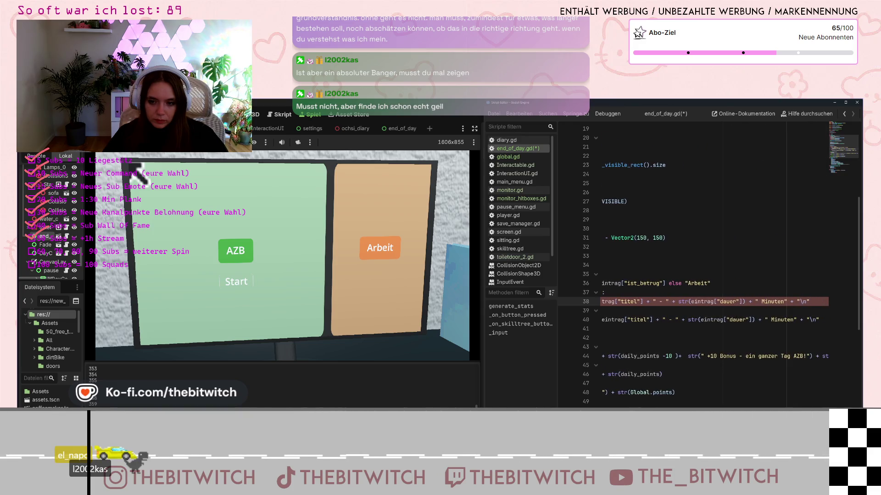
pyautogui.press('Home')
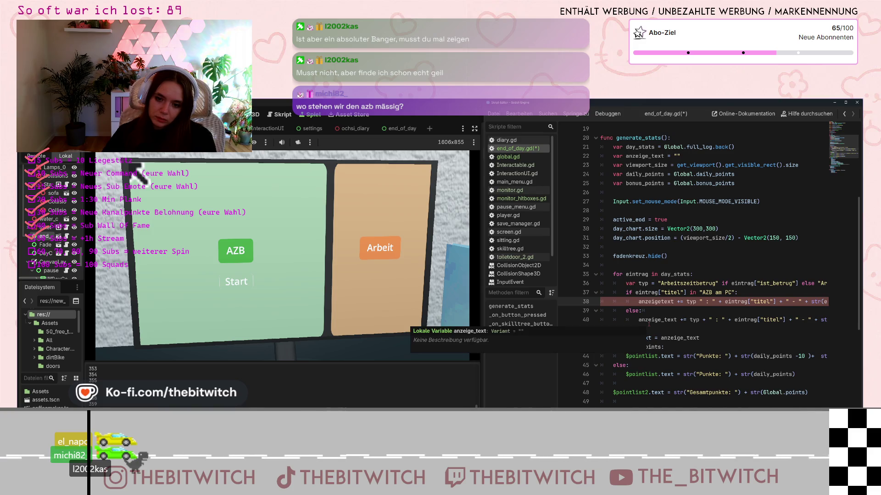
pyautogui.press('Return')
# Step: Add a blank line above the text line and correct 'anzeigetext' to 'anzeige_text' on line 39
pyautogui.press('Up')
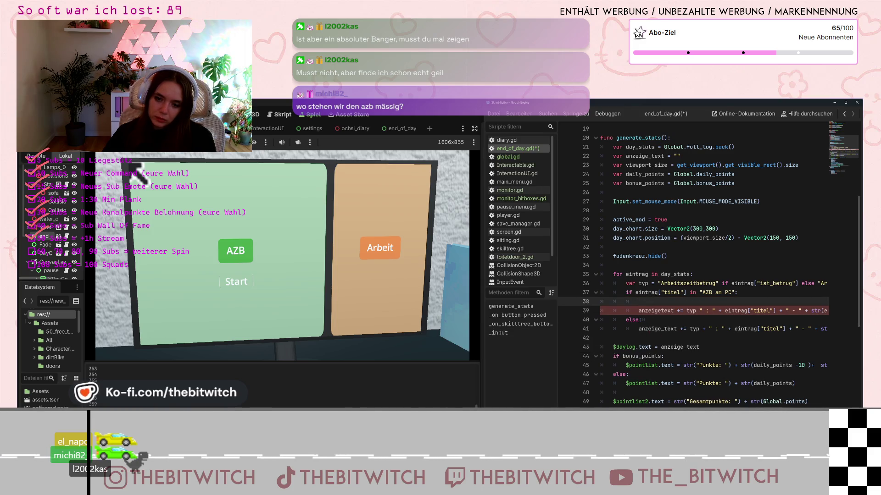
pyautogui.hscroll(5, 711, 266)
pyautogui.hscroll(-3, 711, 266)
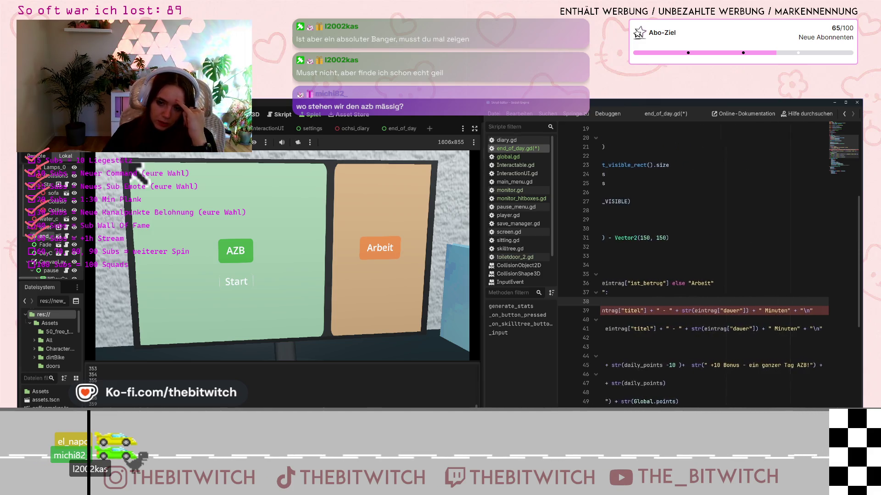
pyautogui.hscroll(-2, 711, 266)
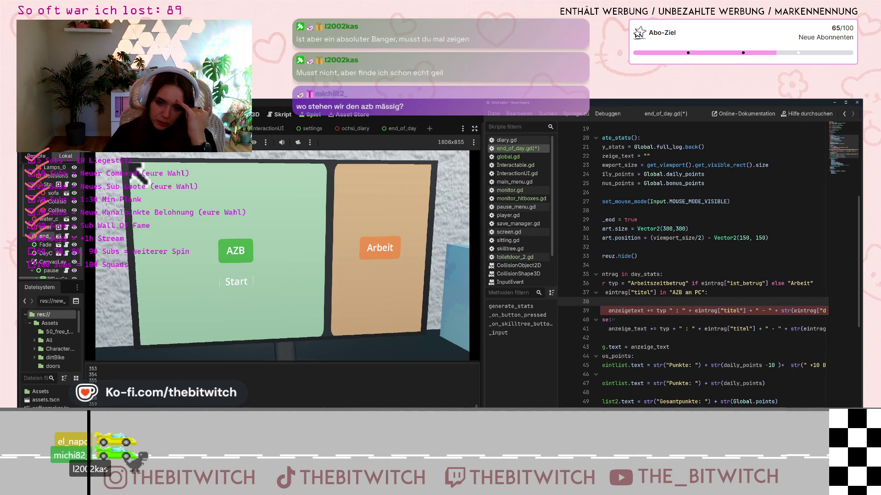
pyautogui.hscroll(2, 711, 266)
pyautogui.hscroll(2, 710, 266)
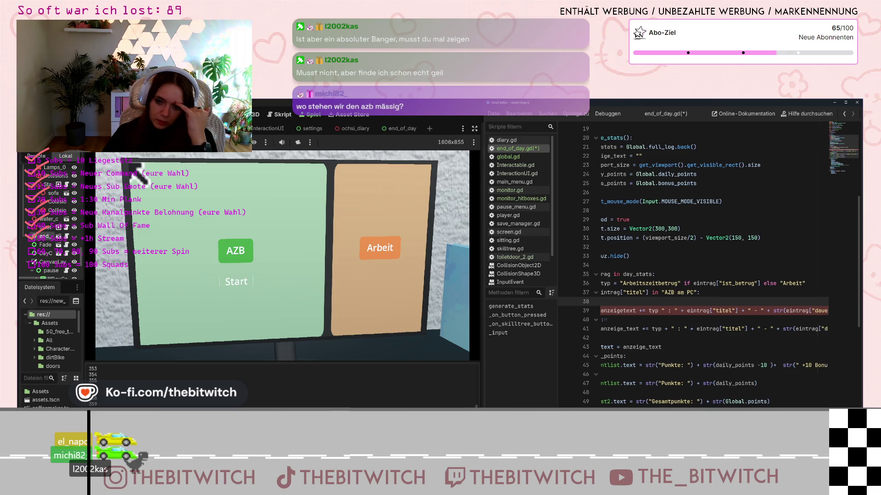
pyautogui.hscroll(-4, 711, 266)
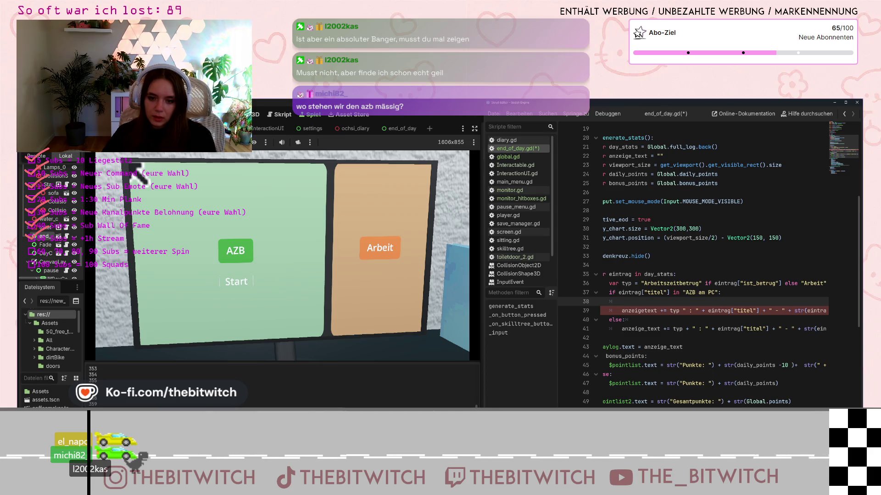
pyautogui.click(645, 310)
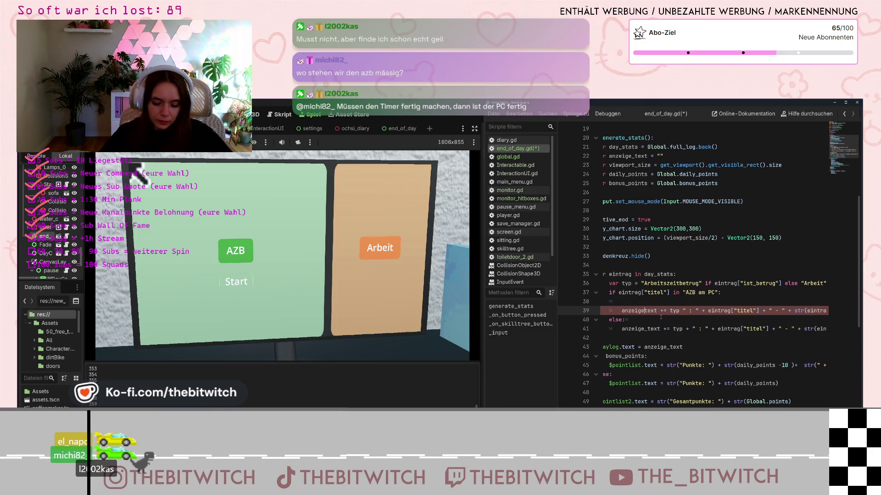
pyautogui.write('_')
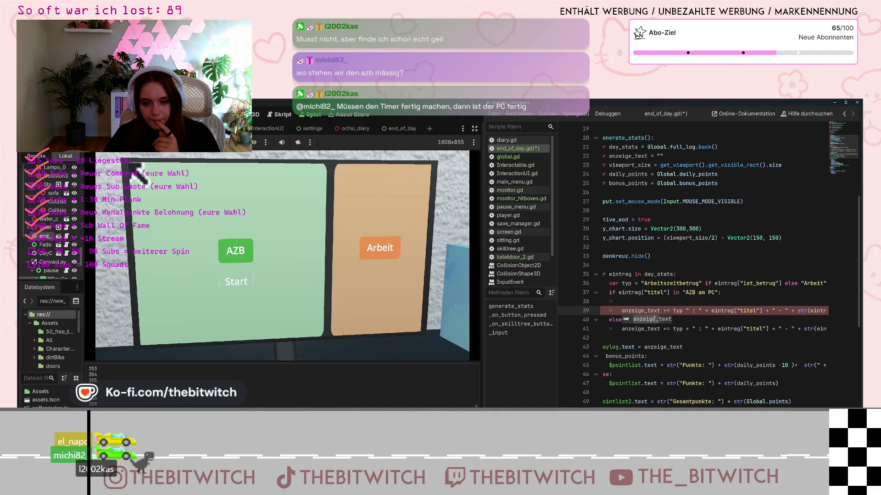
pyautogui.click(652, 308)
pyautogui.click(649, 304)
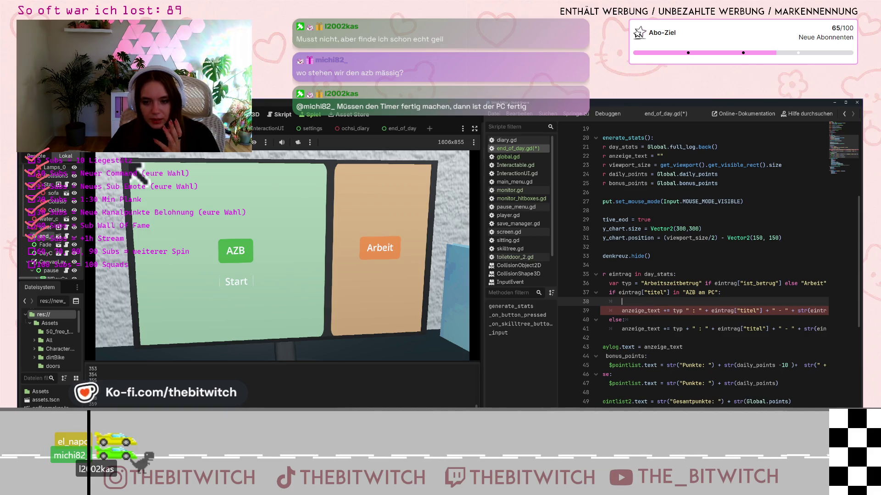
# Step: Replace eintrag["titel"] on line 39 with the literal "AZB am PC" copied from line 37
pyautogui.hscroll(1, 649, 304)
pyautogui.hscroll(1, 649, 304)
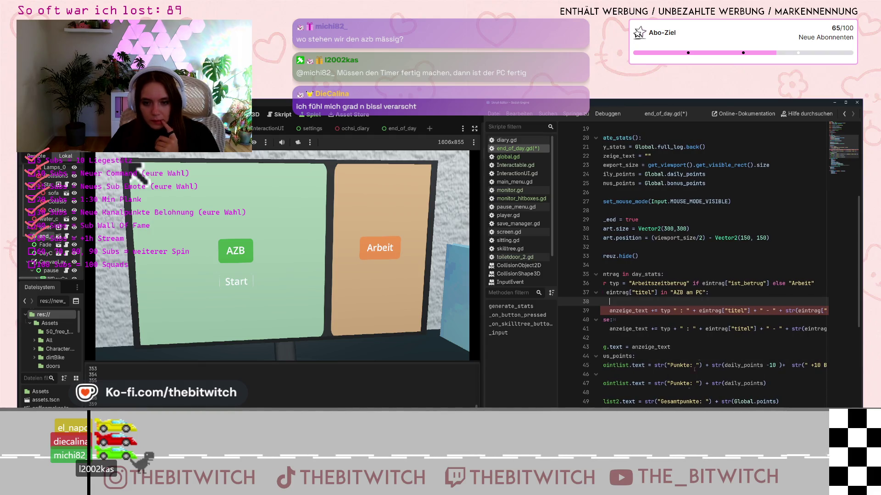
pyautogui.moveTo(698, 310); pyautogui.dragTo(750, 310)
pyautogui.click(682, 292)
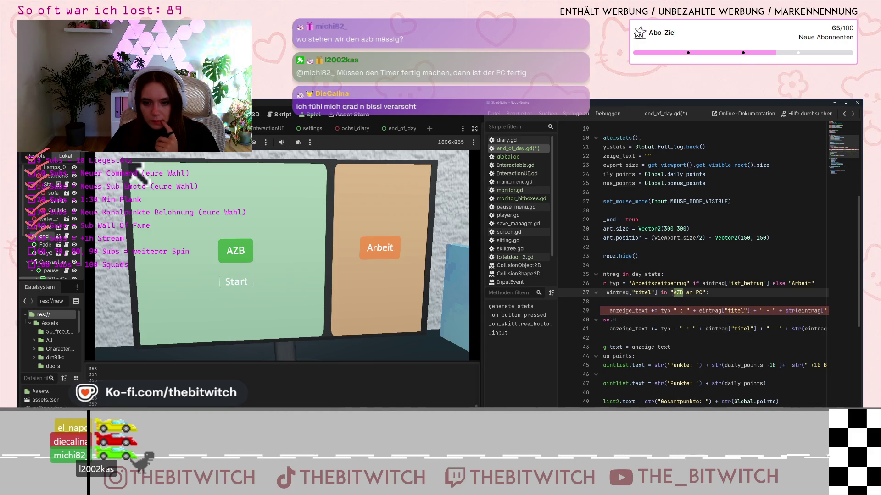
pyautogui.moveTo(670, 292); pyautogui.dragTo(705, 293)
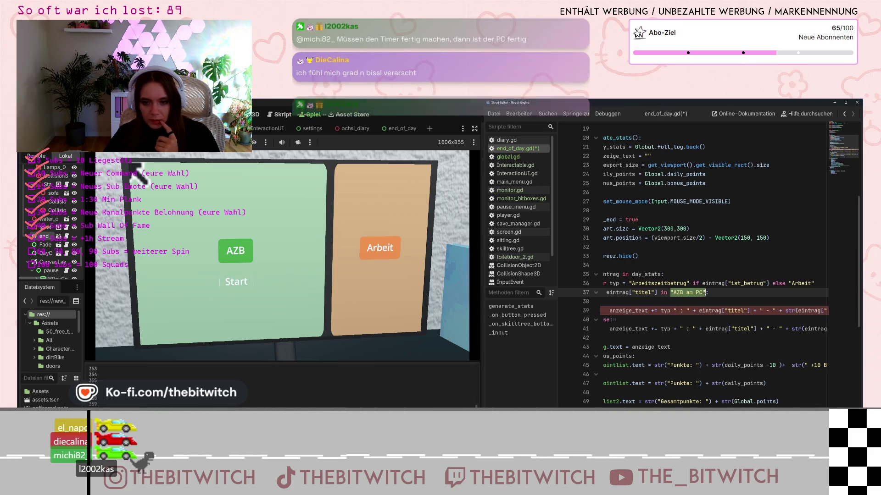
pyautogui.click(699, 310)
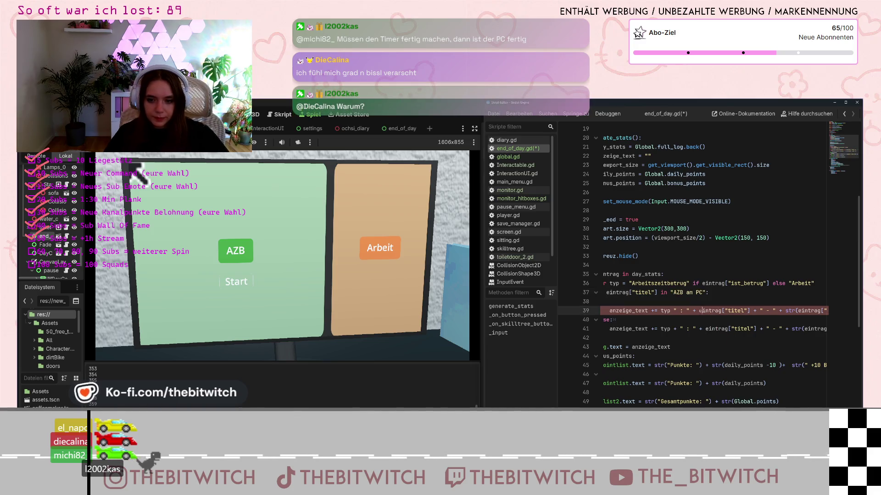
pyautogui.moveTo(699, 310); pyautogui.dragTo(750, 311)
pyautogui.write('"AZB am PC"')
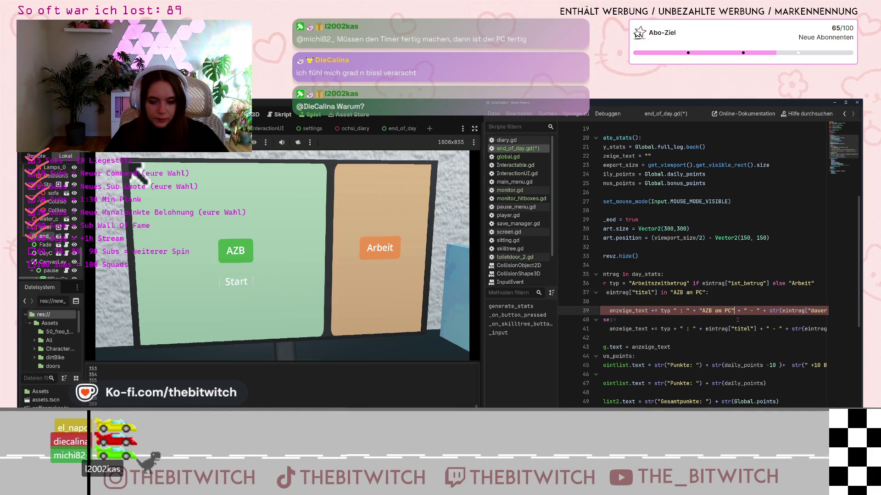
pyautogui.click(673, 302)
pyautogui.hscroll(-5, 713, 266)
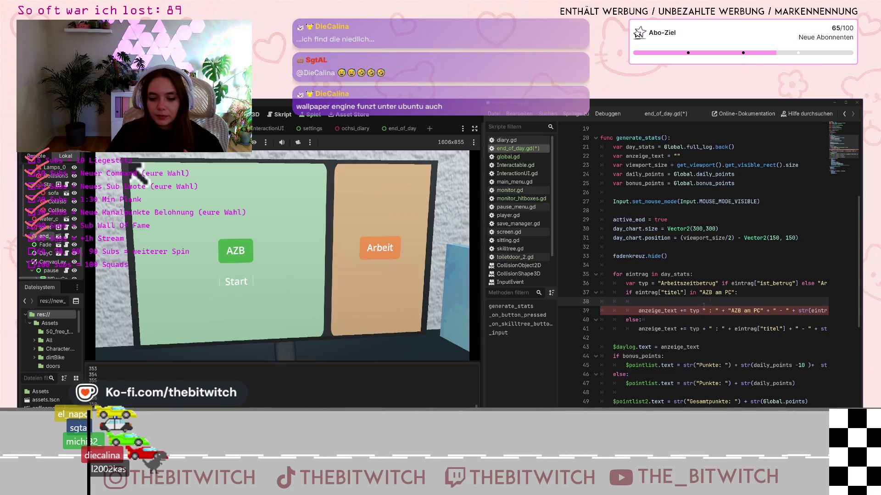
# Step: Examine the AZB text line and select the title check in the line 37 condition
pyautogui.scroll(-3, 703, 305)
pyautogui.scroll(3, 688, 300)
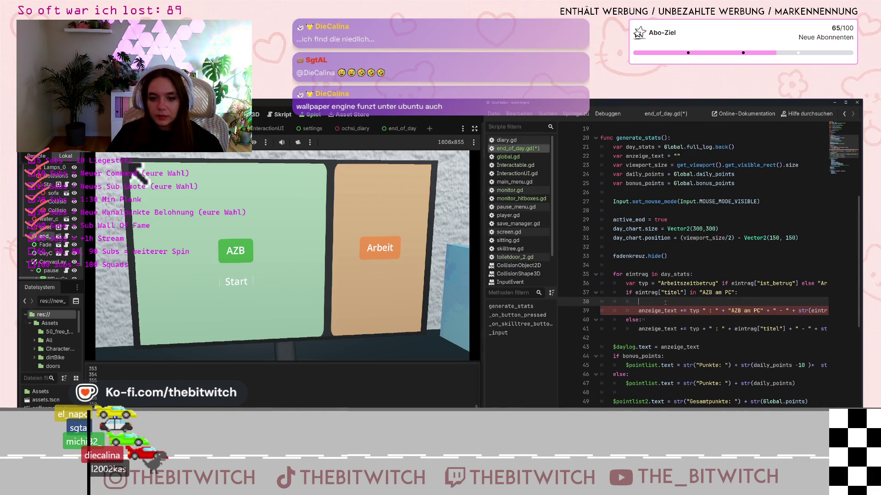
pyautogui.moveTo(718, 310); pyautogui.dragTo(774, 311)
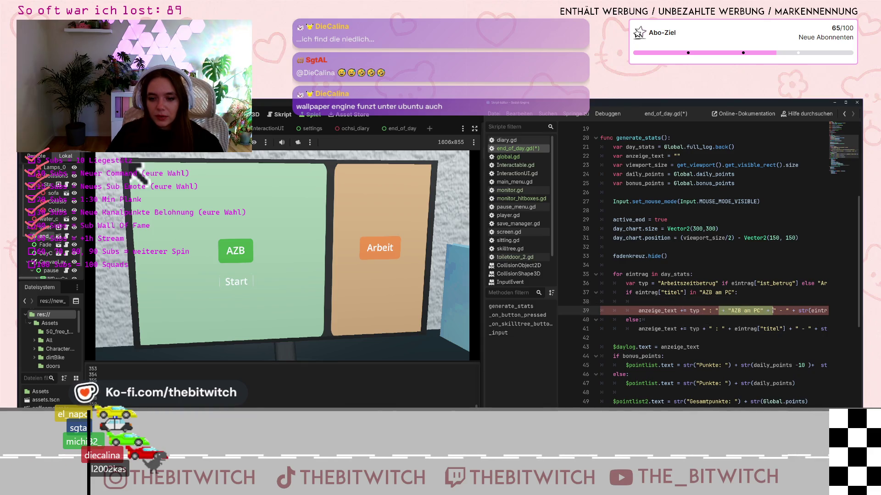
pyautogui.click(773, 310)
pyautogui.hscroll(5, 716, 266)
pyautogui.hscroll(5, 715, 266)
pyautogui.hscroll(-4, 716, 266)
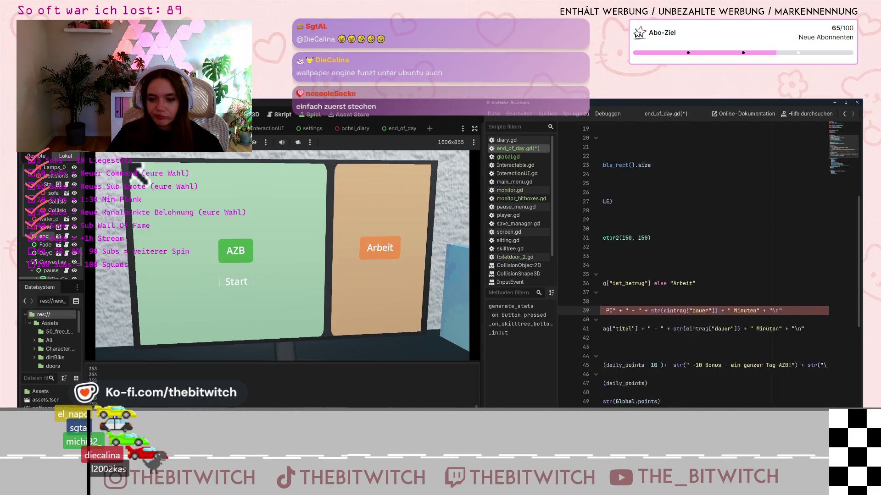
pyautogui.hscroll(-5, 716, 266)
pyautogui.click(651, 303)
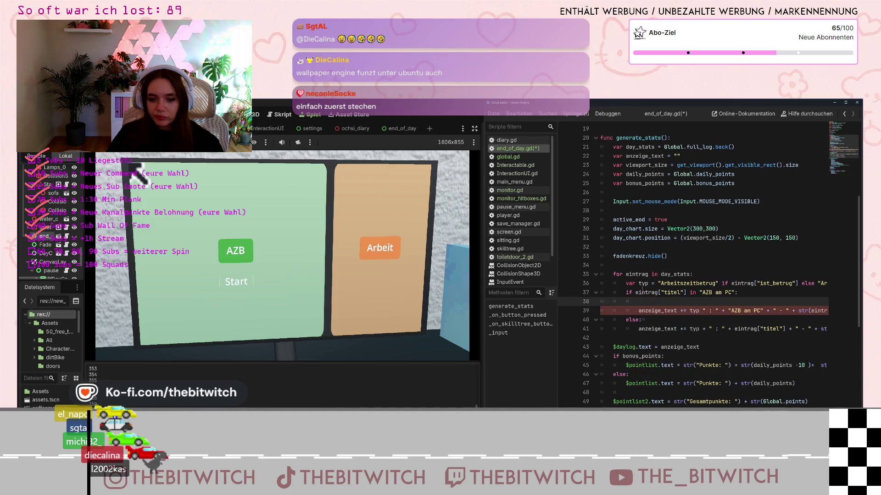
pyautogui.click(632, 294)
pyautogui.moveTo(634, 293); pyautogui.dragTo(702, 293)
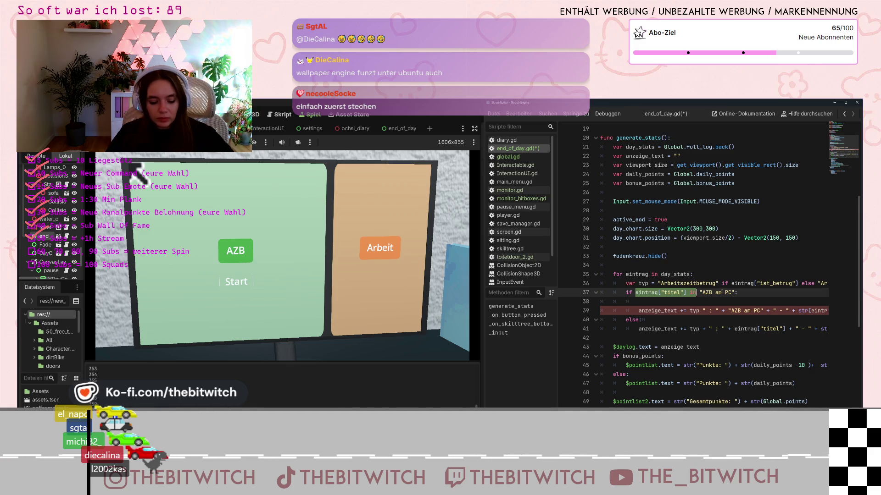
pyautogui.click(702, 292)
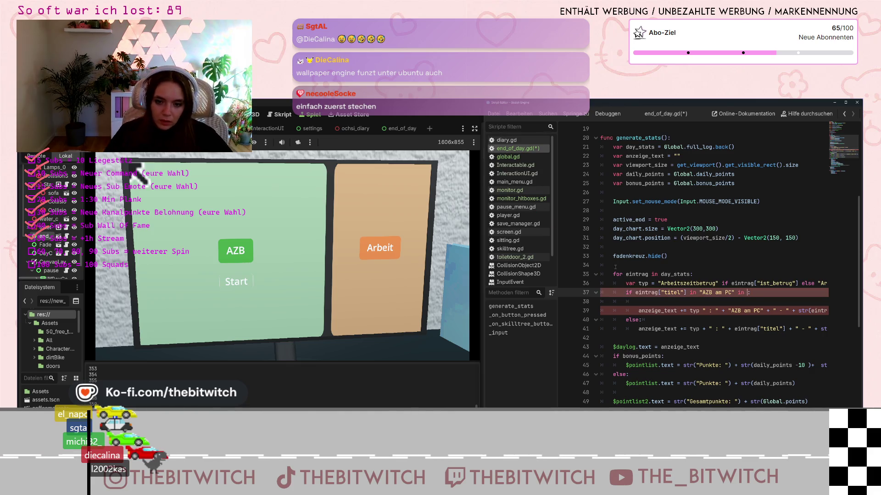
# Step: Rewrite line 37 to read: if "AZB am PC" in eintrag["titel"]:
pyautogui.moveTo(635, 292); pyautogui.dragTo(686, 292)
pyautogui.hotkey('ctrl', 'c')
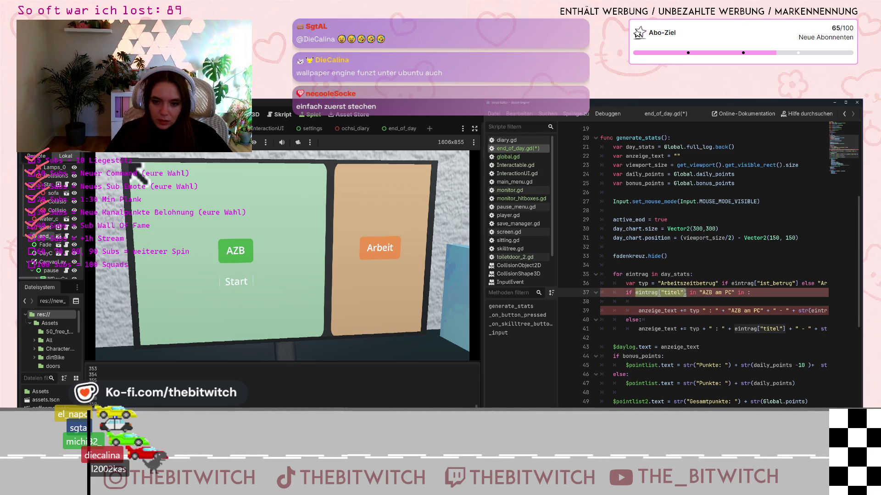
pyautogui.press('BackSpace')
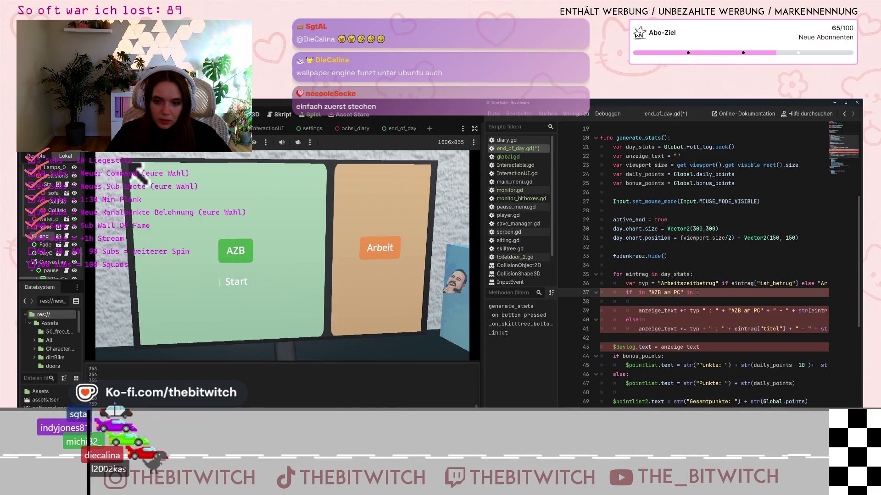
pyautogui.hotkey('ctrl', 'v')
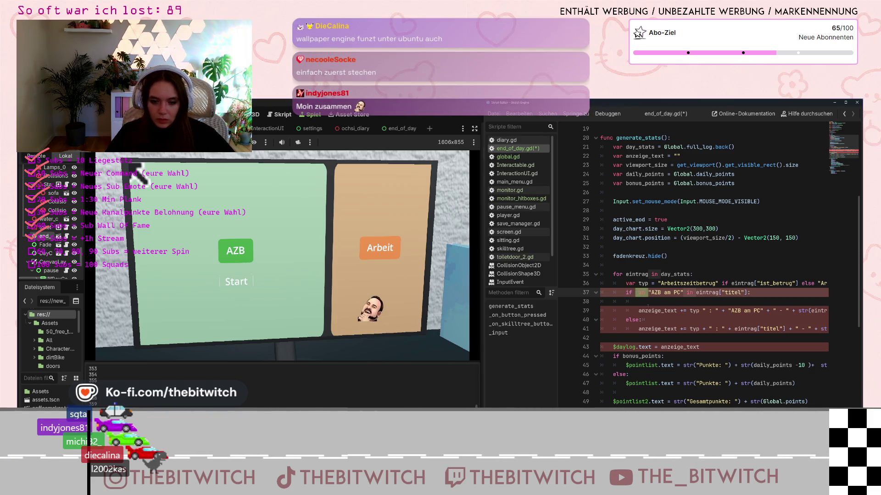
pyautogui.press('BackSpace')
pyautogui.press('BackSpace')
# Step: Remove the stray indentation and the empty line below the condition
pyautogui.click(658, 299)
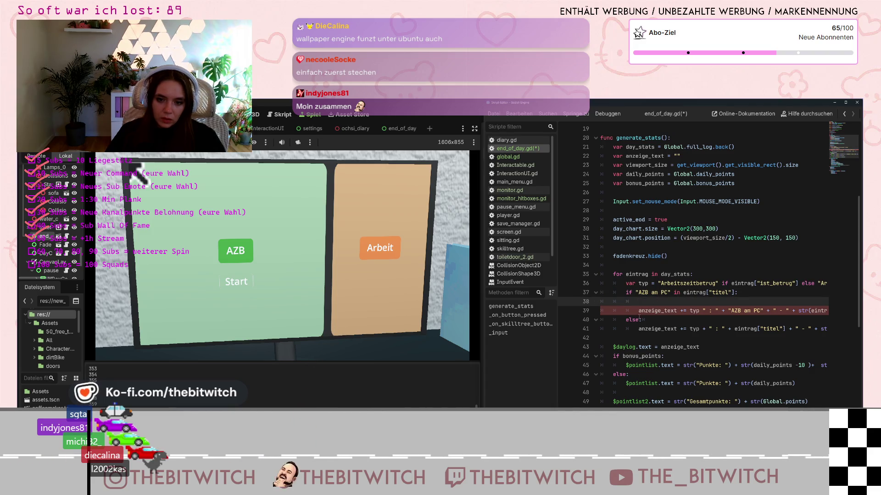
pyautogui.press('Down')
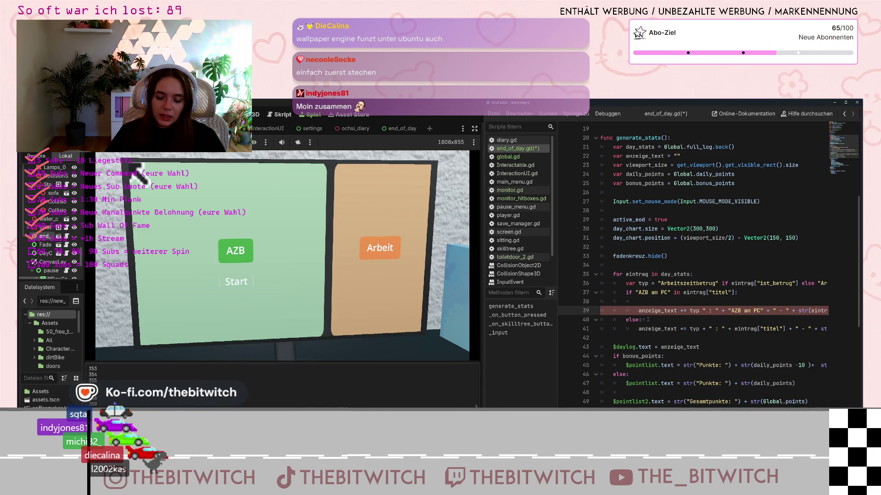
pyautogui.click(659, 301)
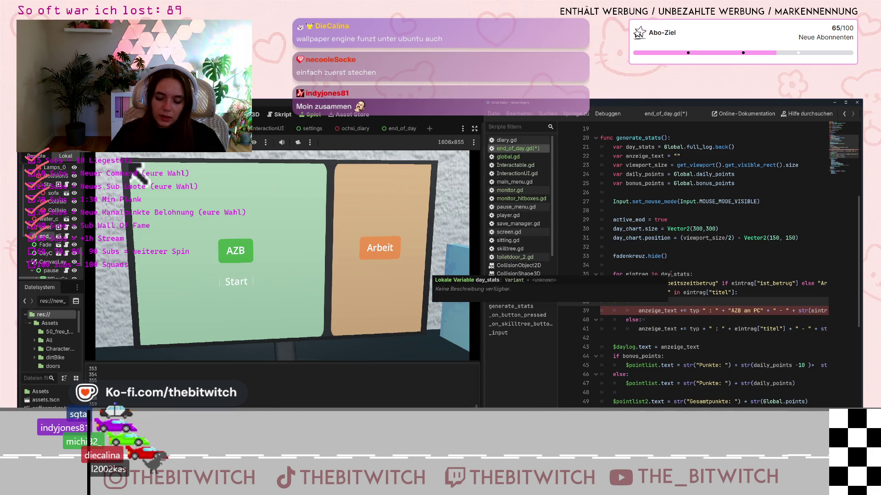
pyautogui.press('BackSpace')
pyautogui.press('BackSpace')
pyautogui.press('BackSpace')
pyautogui.press('BackSpace')
pyautogui.click(734, 319)
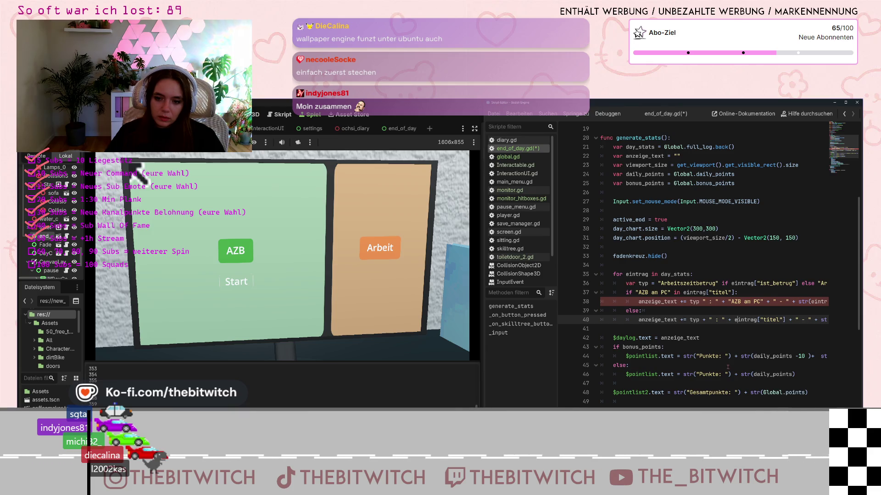
# Step: Add the missing + after typ in the AZB text-building line
pyautogui.click(699, 301)
pyautogui.write('+')
pyautogui.press('Down')
pyautogui.press('Down')
pyautogui.press('Down')
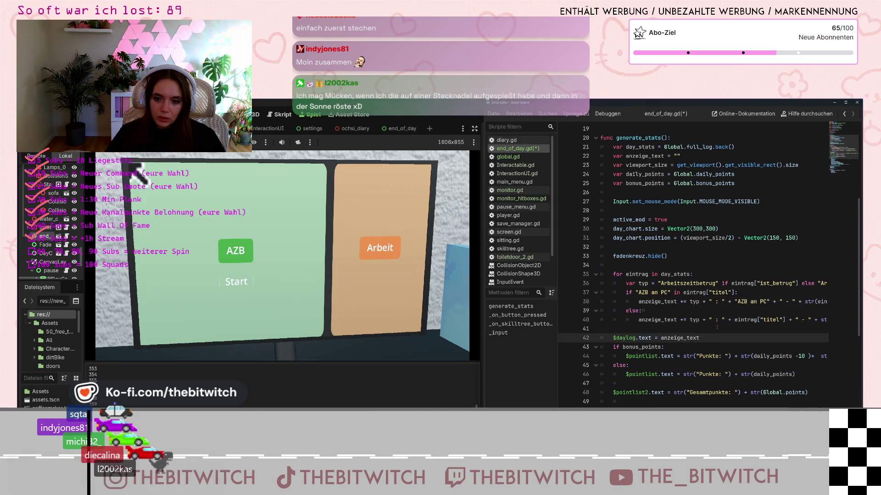
# Step: Insert an empty line 38 above the AZB text-building line
pyautogui.click(636, 301)
pyautogui.press('Return')
pyautogui.press('Up')
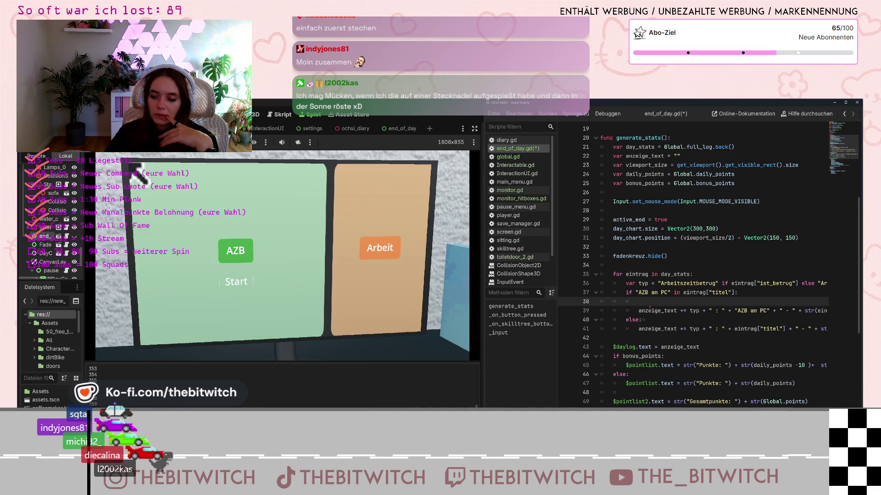
pyautogui.moveTo(650, 310)
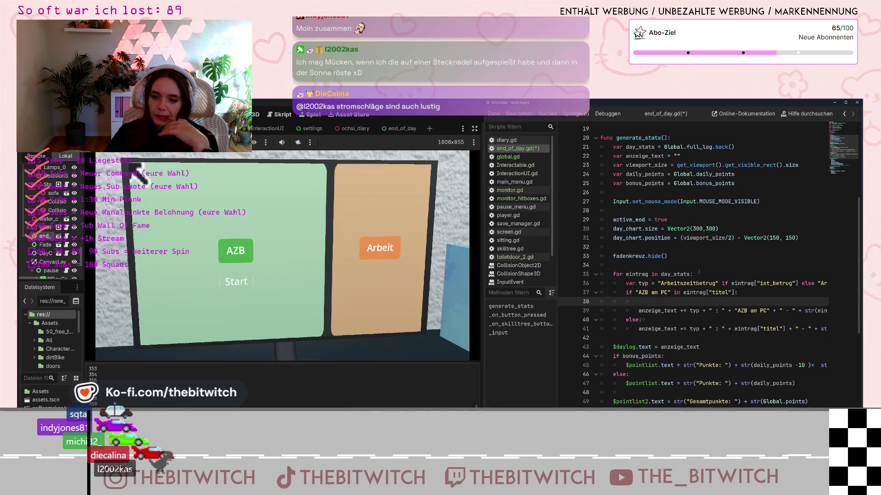
# Step: Delete the AZB branch's anzeige_text line and its empty line, leaving a placeholder pass
pyautogui.moveTo(639, 310); pyautogui.dragTo(846, 317)
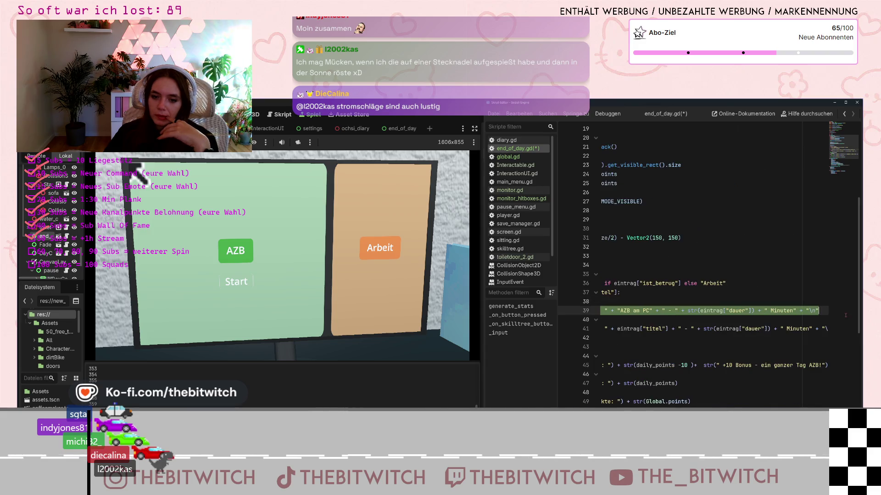
pyautogui.click(846, 318)
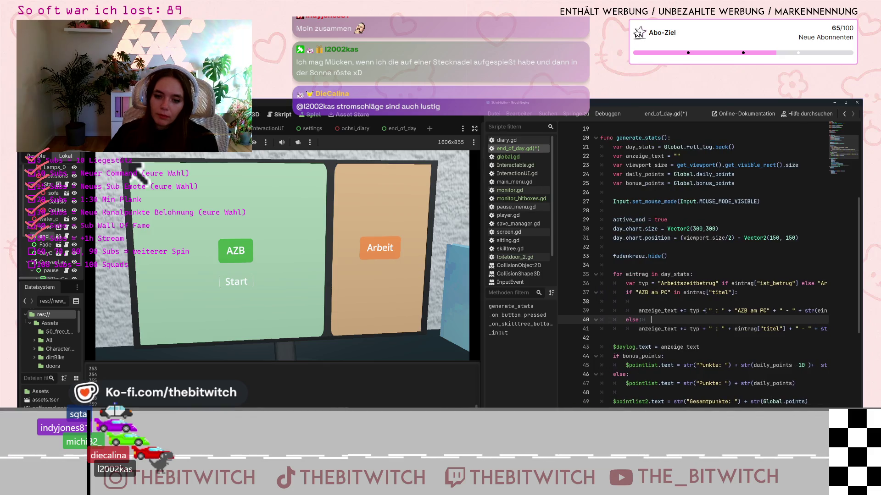
pyautogui.click(661, 301)
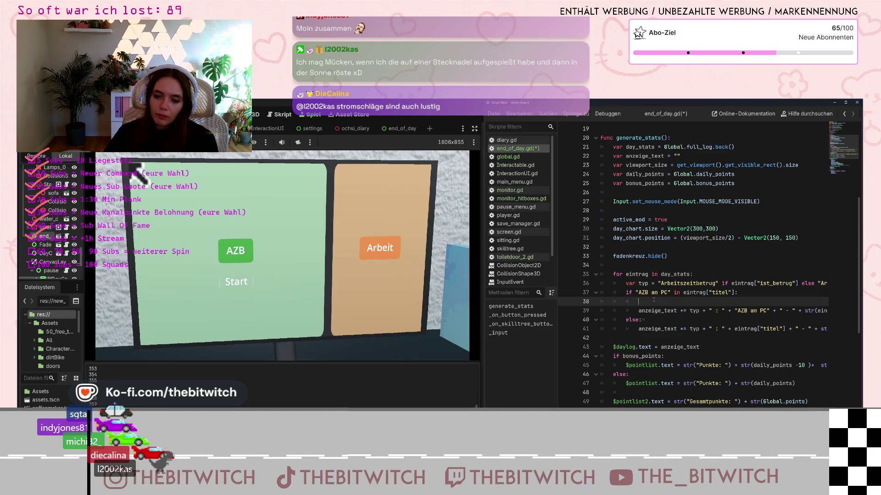
pyautogui.moveTo(638, 310); pyautogui.dragTo(830, 311)
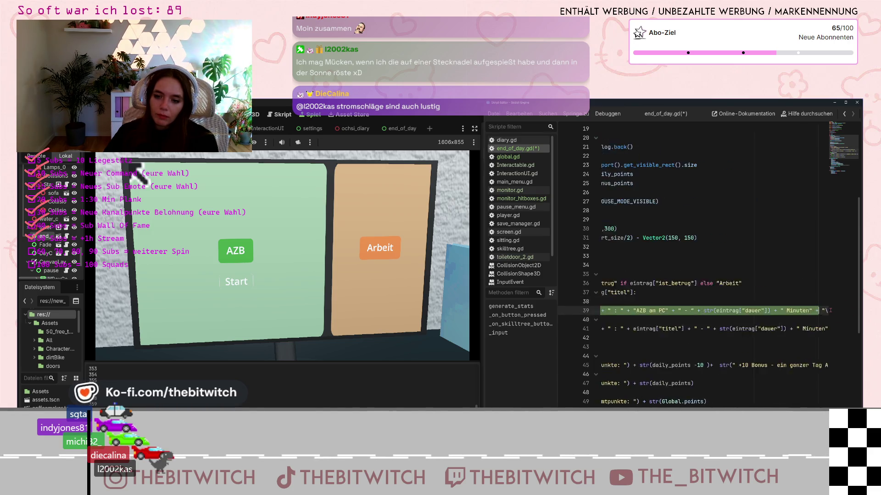
pyautogui.press('BackSpace')
pyautogui.scroll(3, 654, 320)
pyautogui.scroll(-3, 653, 319)
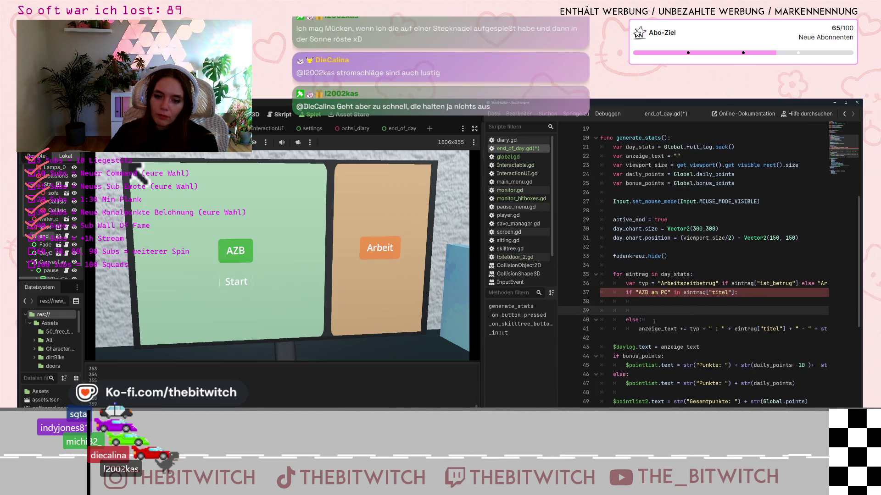
pyautogui.press('BackSpace')
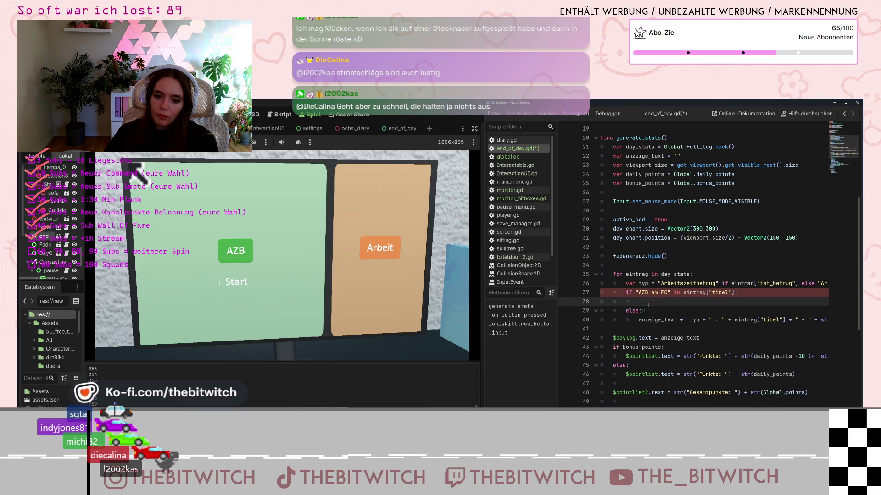
pyautogui.write('pass')
pyautogui.click(624, 383)
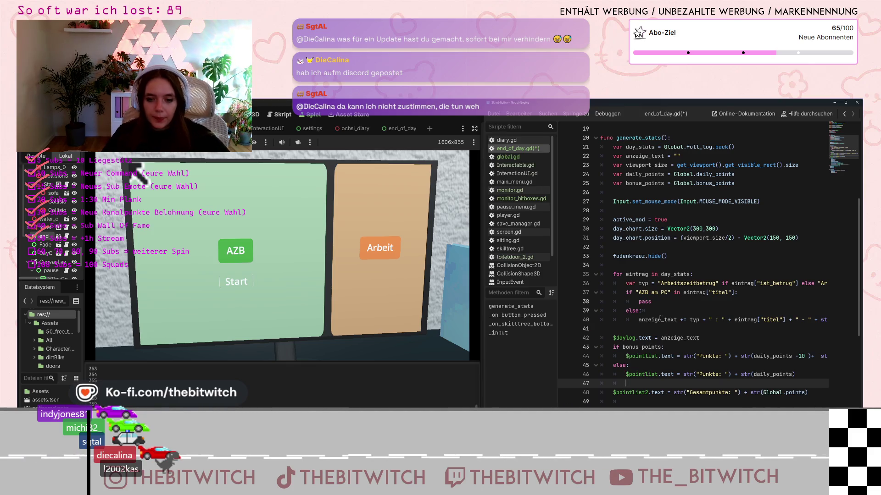
# Step: Insert an empty line above pass in the AZB branch
pyautogui.click(639, 301)
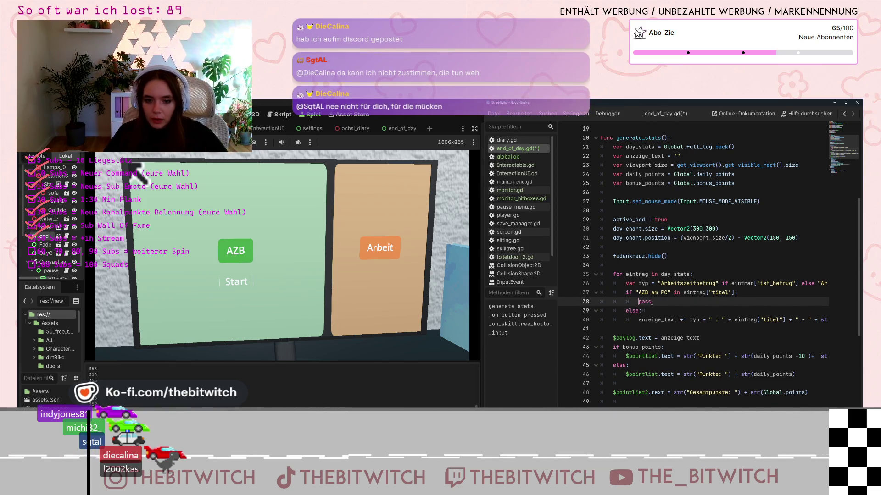
pyautogui.press('Return')
pyautogui.press('Up')
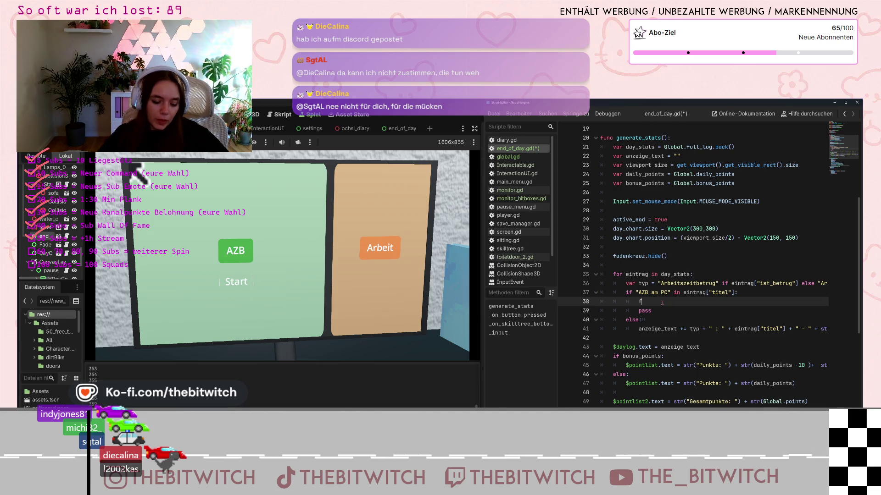
# Step: Write the inner loop 'for eintrag in day_stats:' and delete the leftover pass and empty line
pyautogui.write('for eintrag')
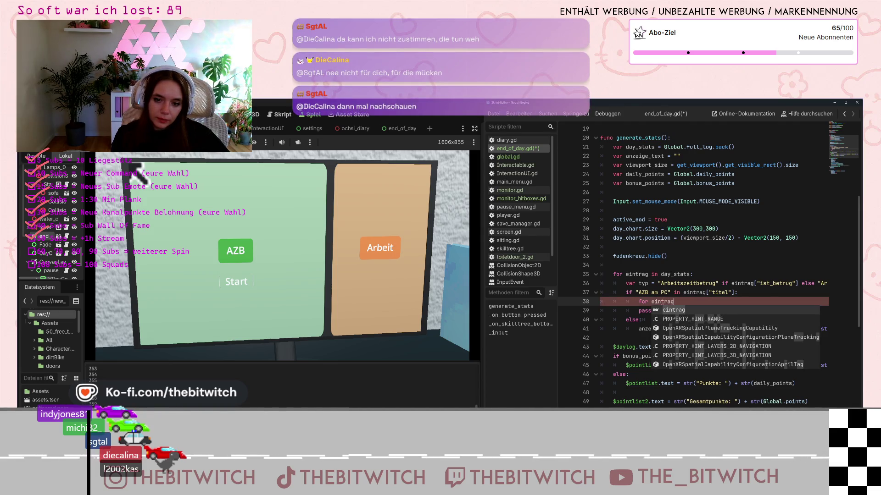
pyautogui.write(' in')
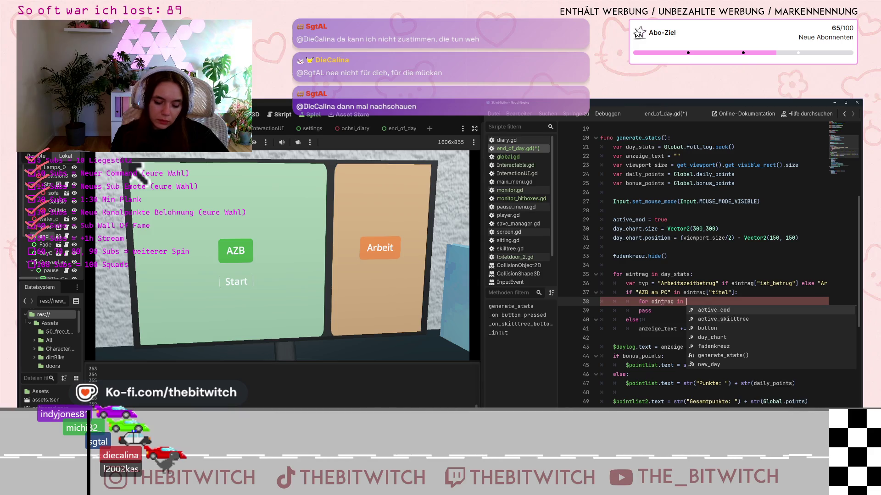
pyautogui.write('day')
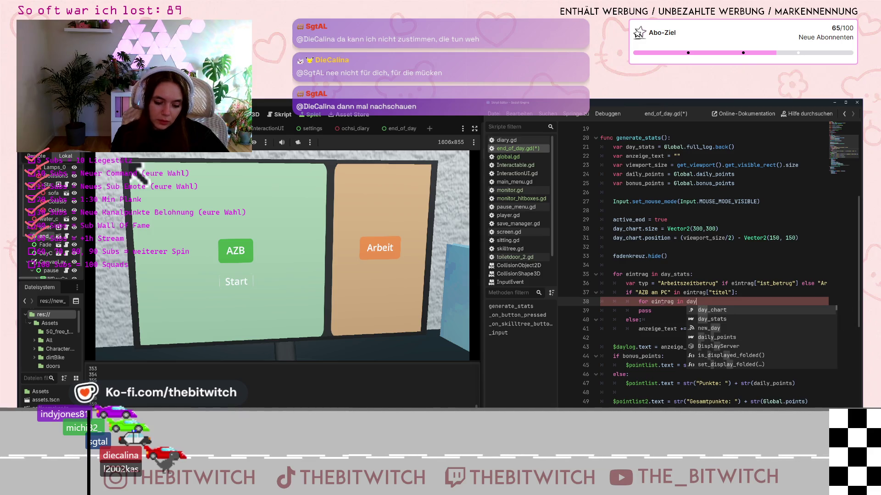
pyautogui.write('_stats:')
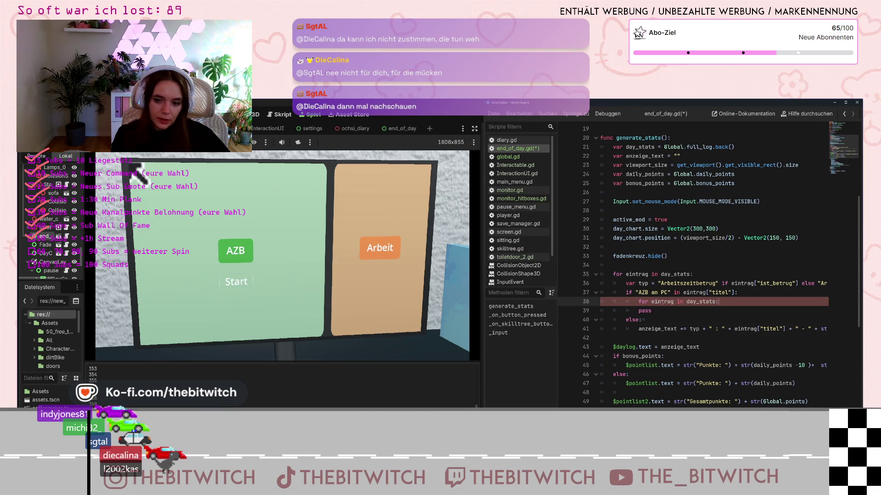
pyautogui.press('Return')
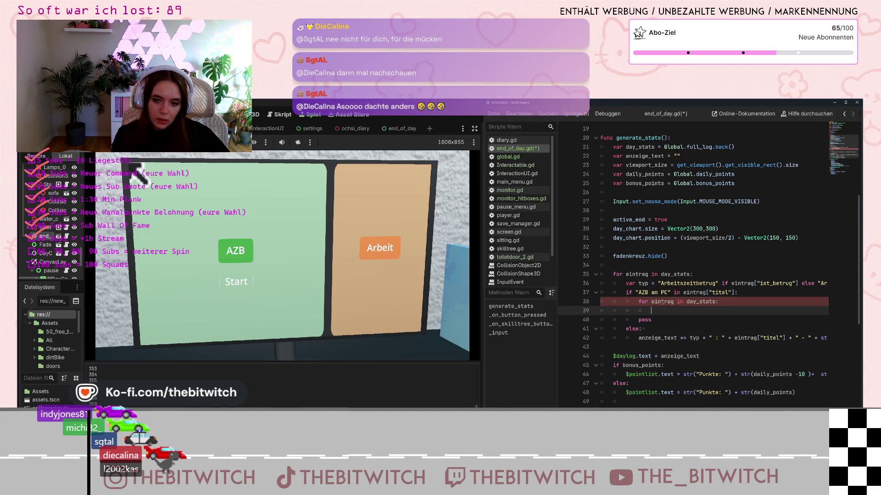
pyautogui.moveTo(651, 320); pyautogui.dragTo(599, 321)
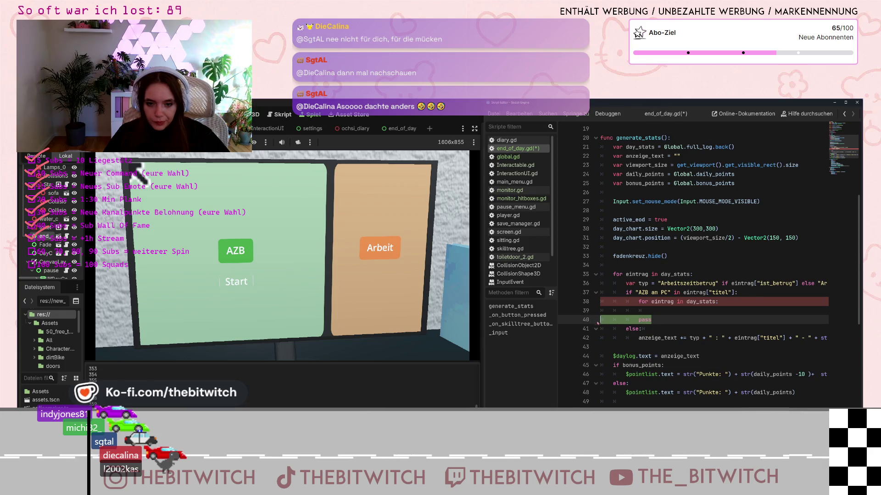
pyautogui.press('BackSpace')
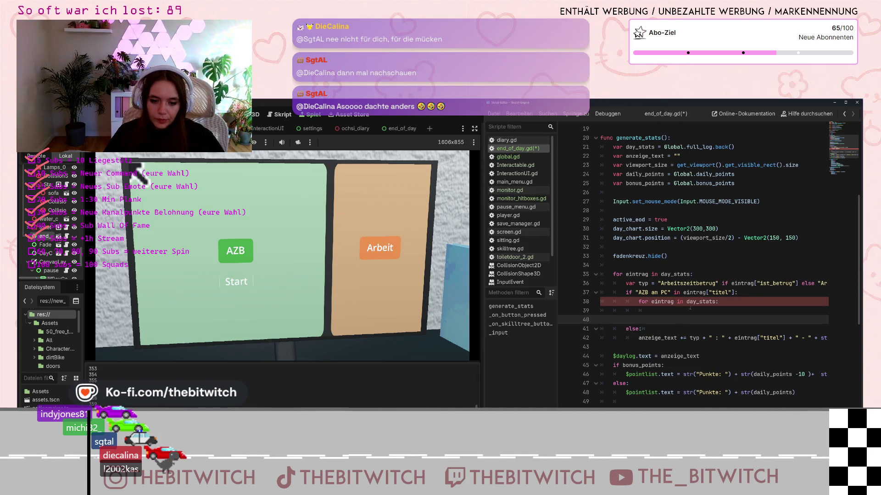
pyautogui.press('BackSpace')
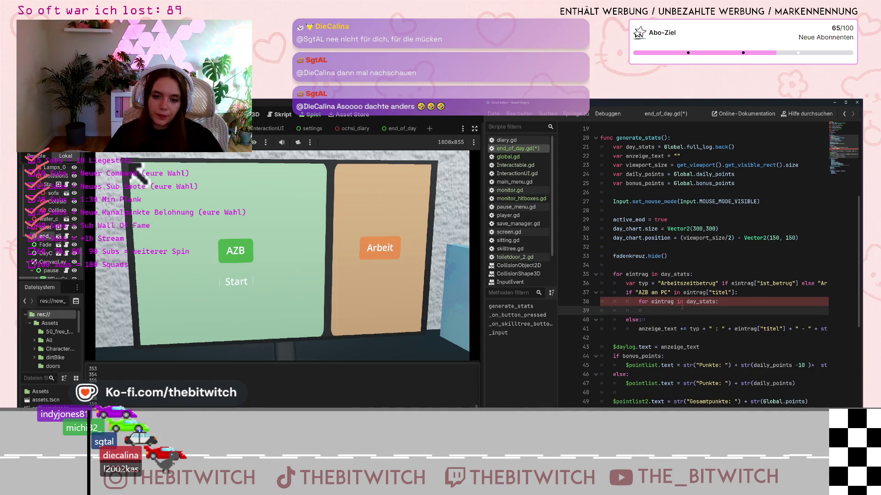
# Step: Rename the loop variable so line 38 reads 'for AZB in day_stats:'
pyautogui.click(657, 301)
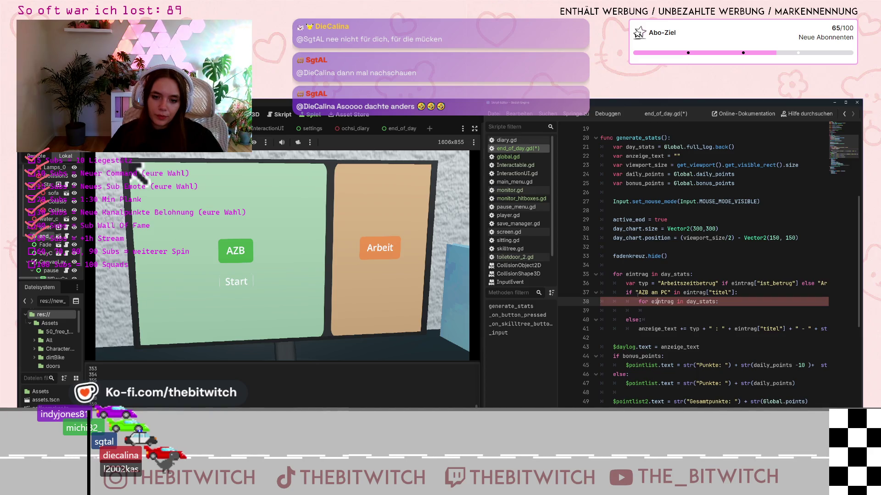
pyautogui.doubleClick(661, 301)
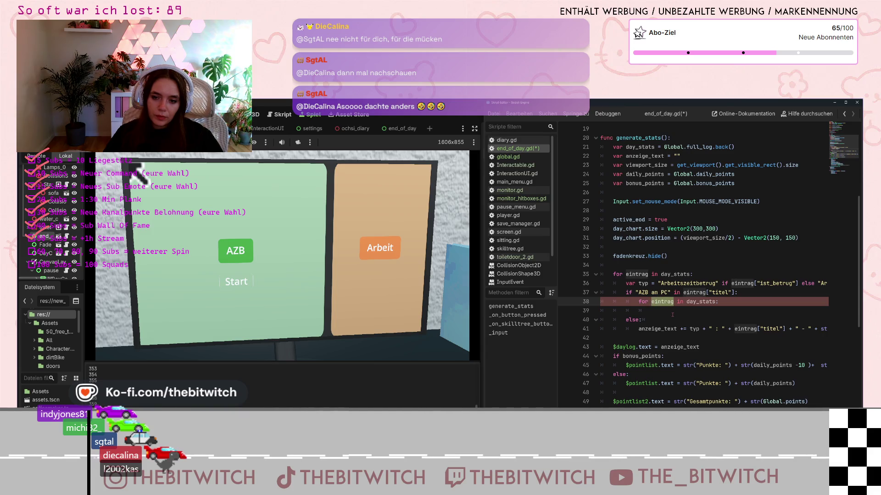
pyautogui.click(664, 301)
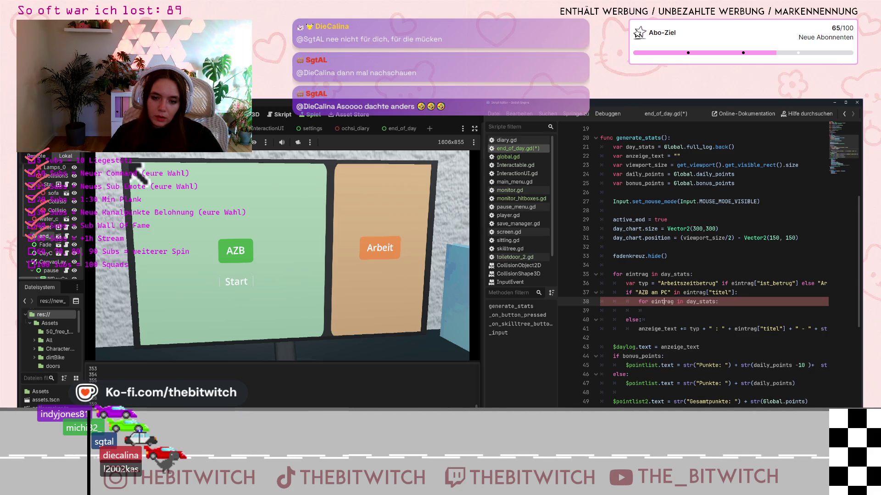
pyautogui.doubleClick(671, 301)
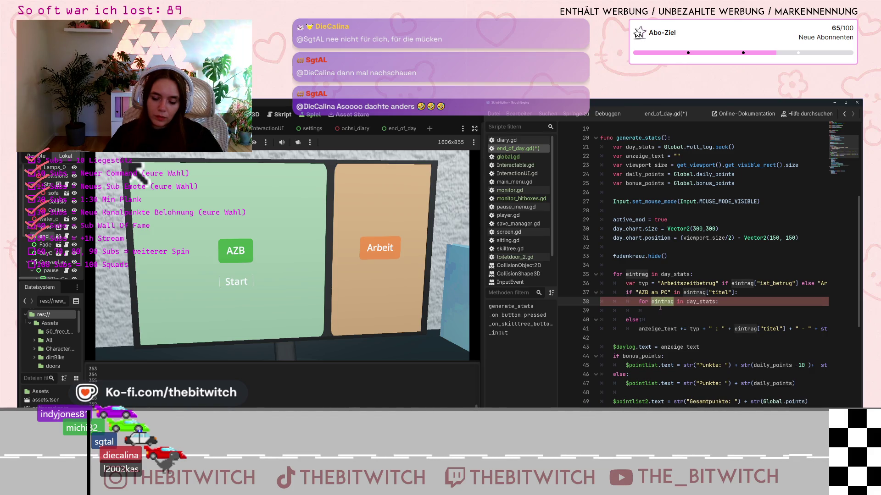
pyautogui.write('AZB')
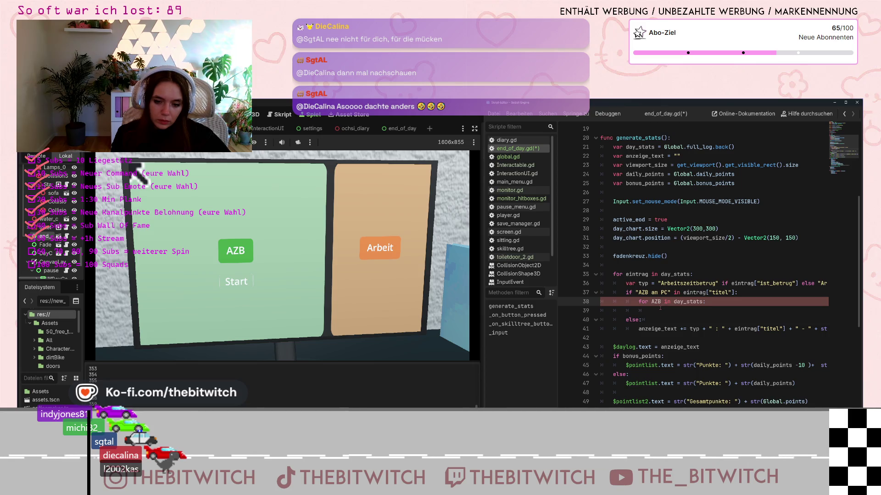
pyautogui.click(656, 313)
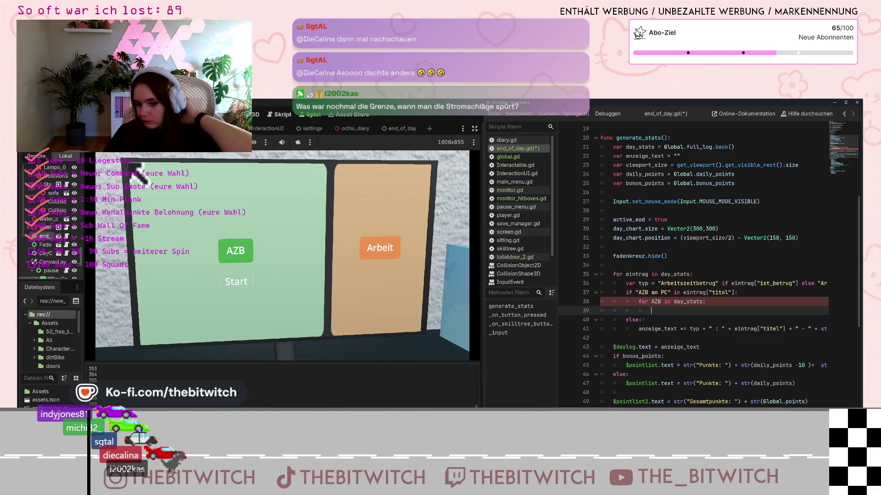
pyautogui.hscroll(2, 711, 266)
pyautogui.hscroll(-2, 711, 266)
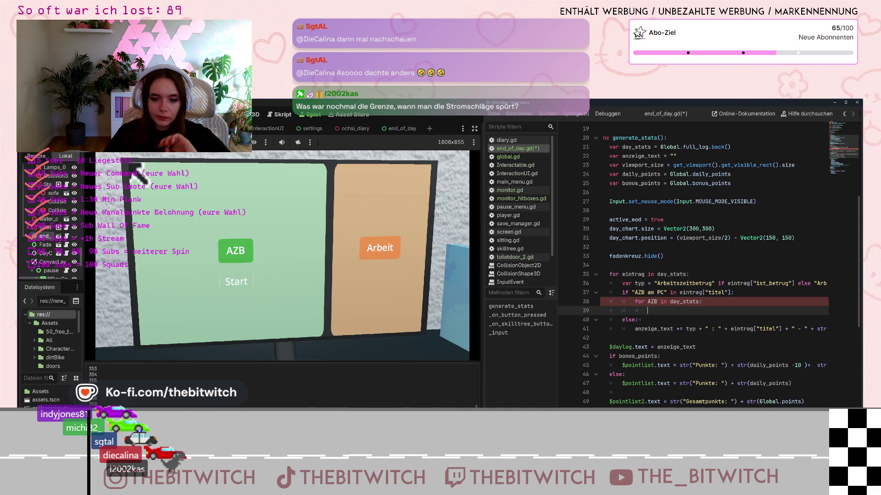
pyautogui.hscroll(1, 711, 266)
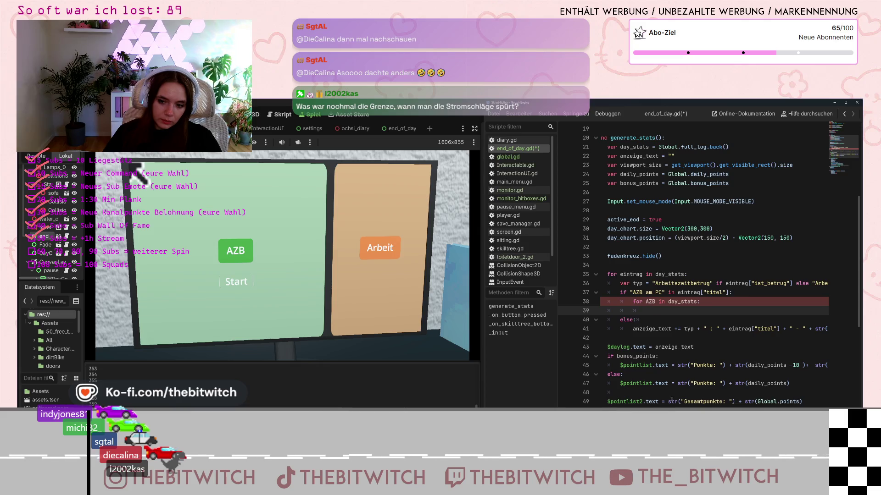
pyautogui.hscroll(5, 671, 400)
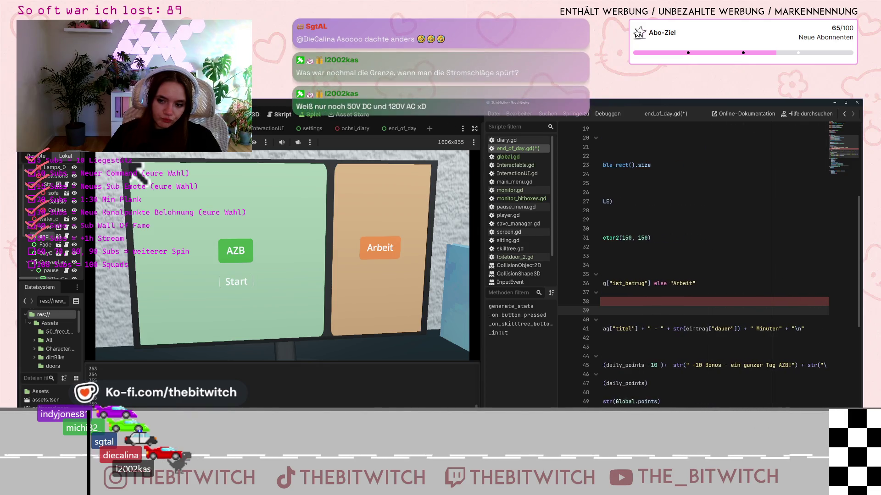
pyautogui.hscroll(-5, 671, 400)
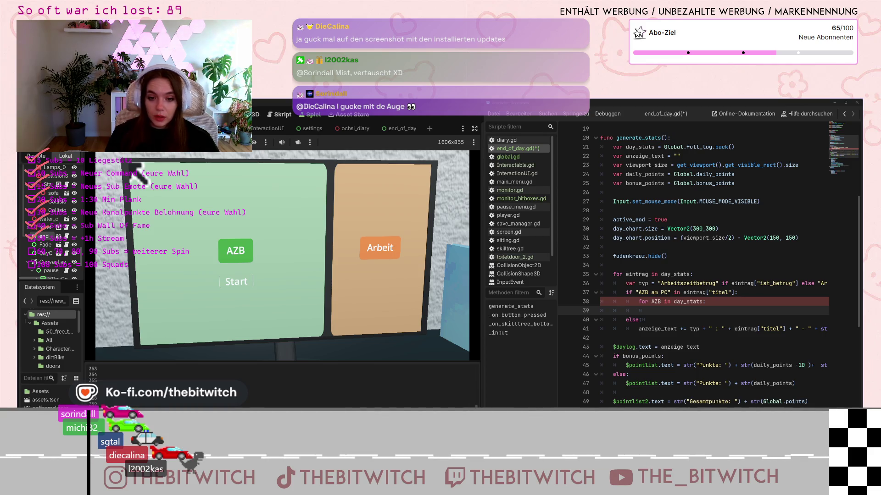
pyautogui.click(691, 275)
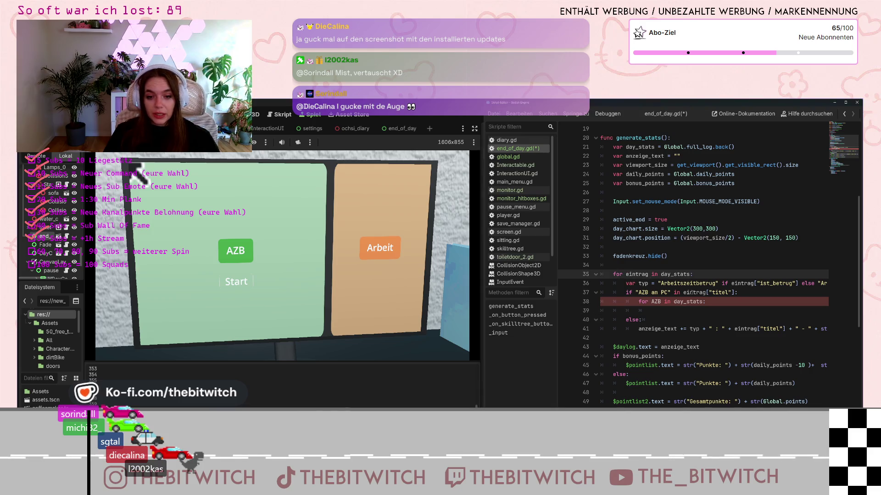
# Step: Delete 'else:' on line 40 and outdent the anzeige_text line one level
pyautogui.click(642, 292)
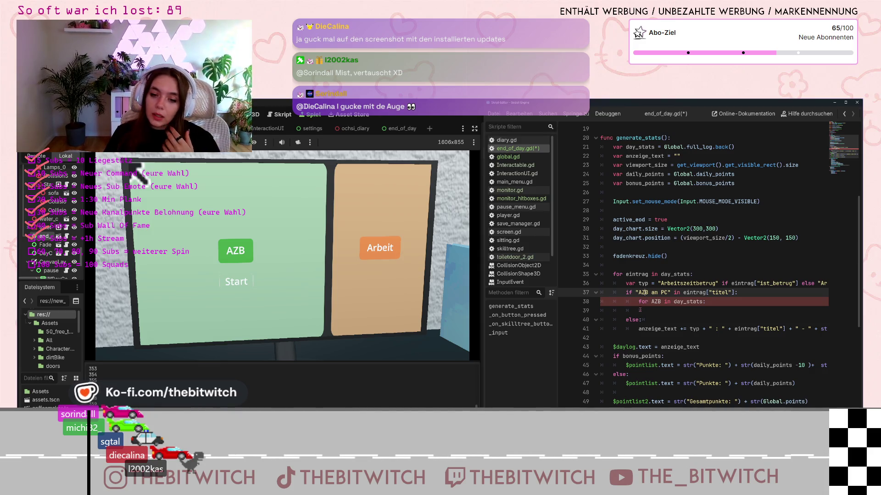
pyautogui.moveTo(645, 322); pyautogui.dragTo(623, 320)
pyautogui.press('BackSpace')
pyautogui.hotkey('shift', 'Tab')
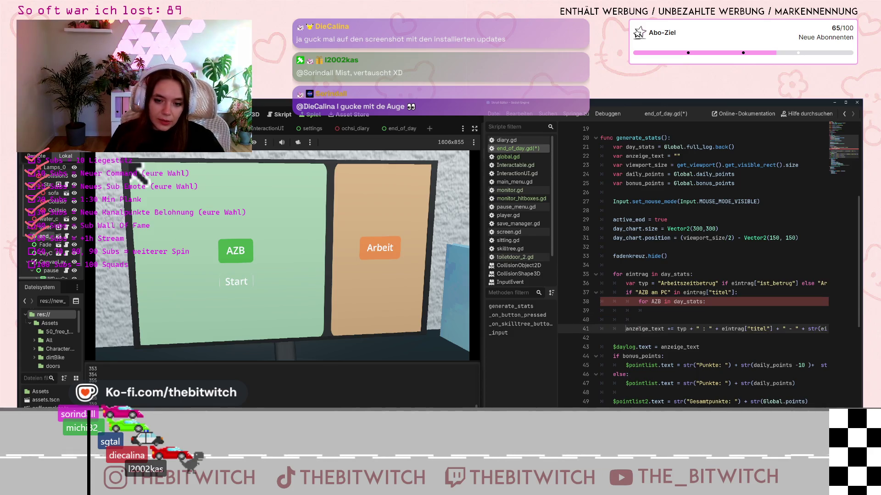
pyautogui.click(671, 315)
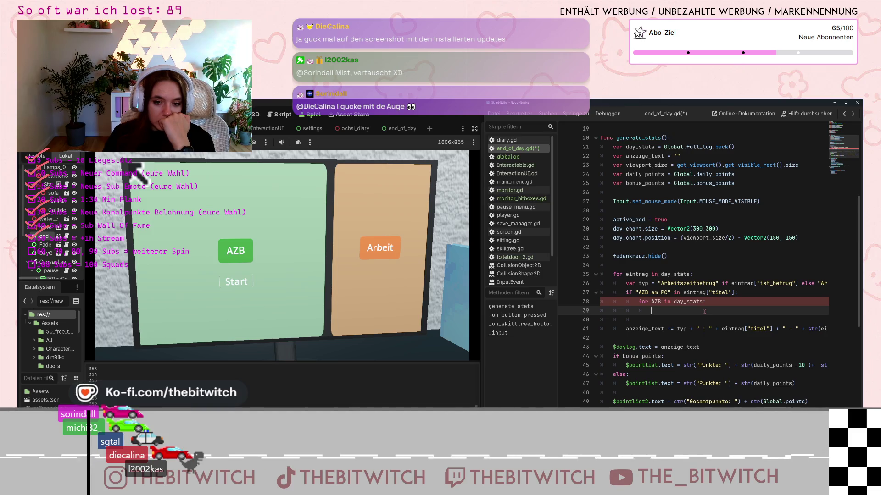
# Step: Delete the 'for AZB in day_stats:' line and the leftover blank lines
pyautogui.moveTo(721, 305); pyautogui.dragTo(639, 302)
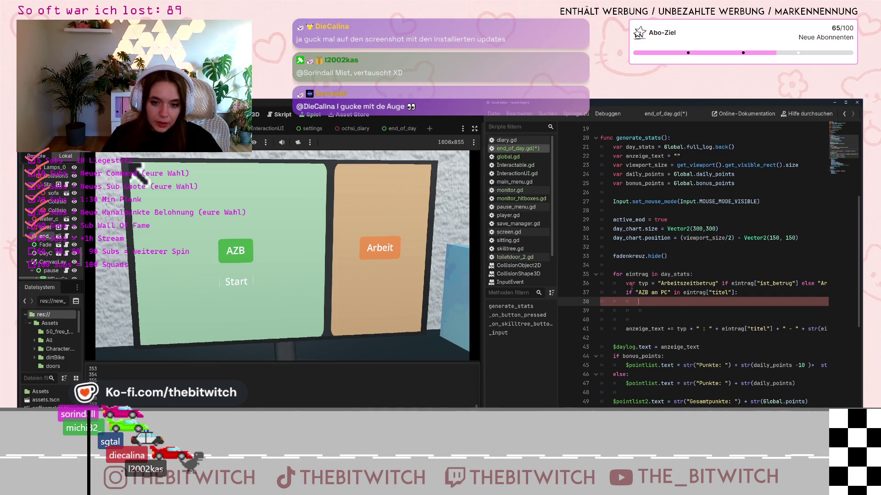
pyautogui.press('BackSpace')
pyautogui.moveTo(644, 318); pyautogui.dragTo(592, 315)
pyautogui.press('BackSpace')
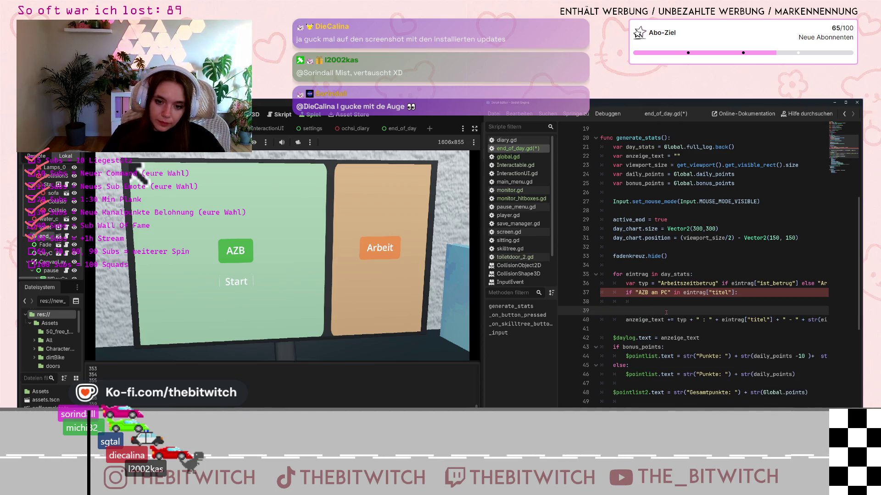
pyautogui.press('BackSpace')
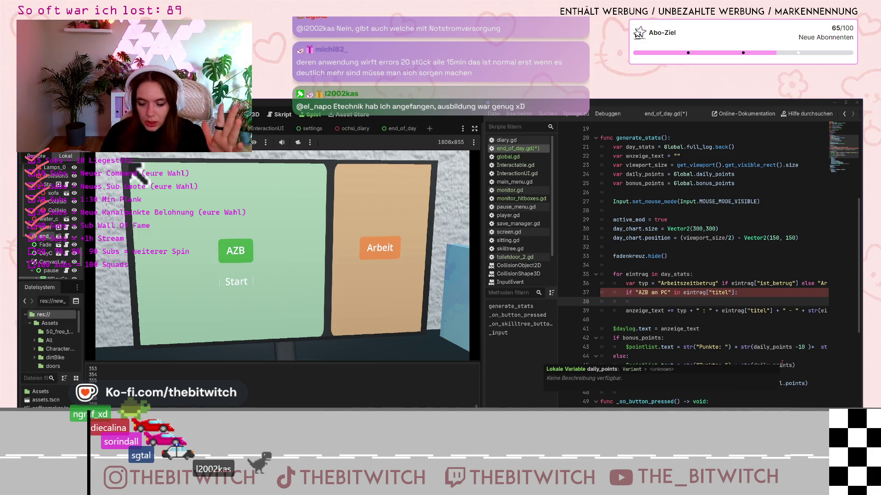
# Step: Move to the line that sets $daylog.text after the day_stats loop
pyautogui.click(769, 331)
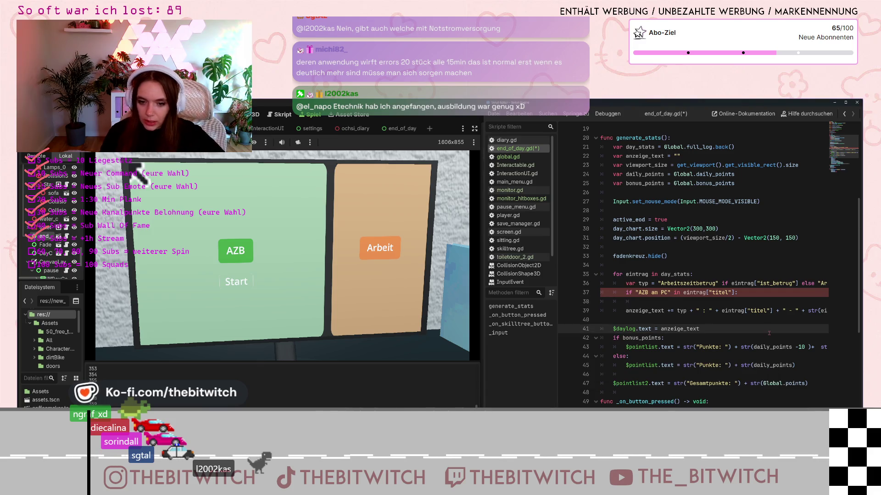
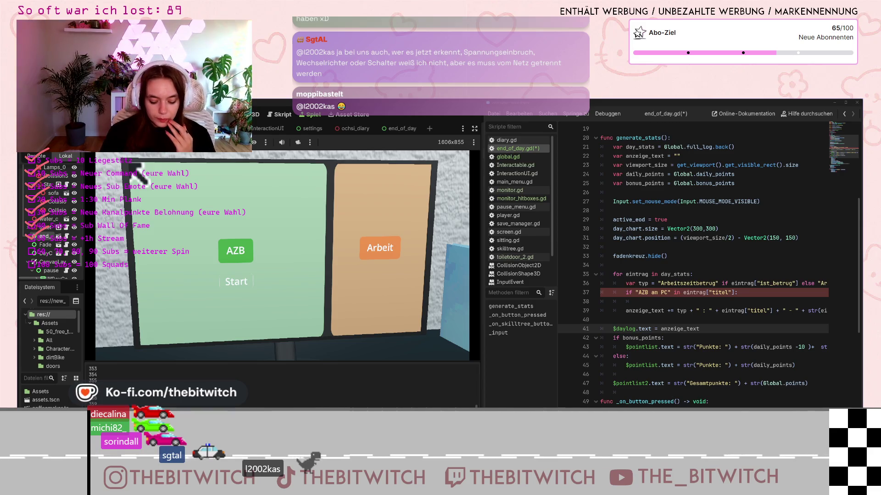
# Step: Write `dauer += dauer` on line 38 in the AZB am PC branch, fixing the misspelling
pyautogui.moveTo(659, 308)
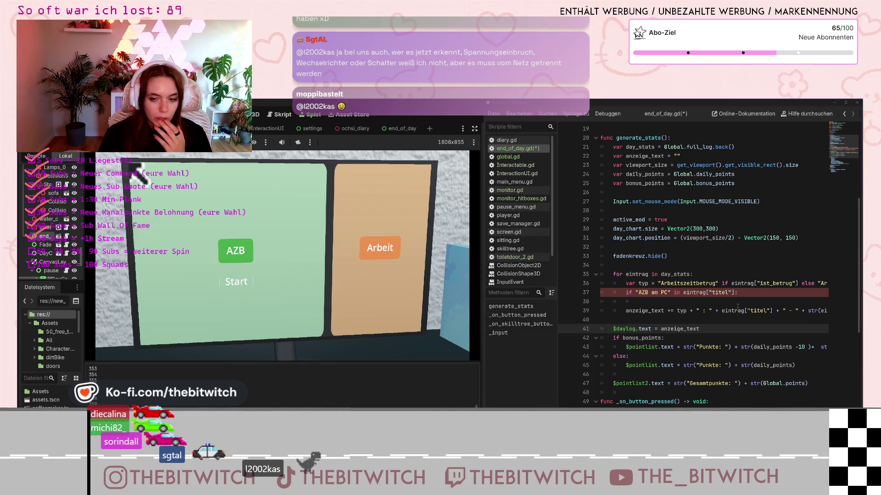
pyautogui.click(651, 303)
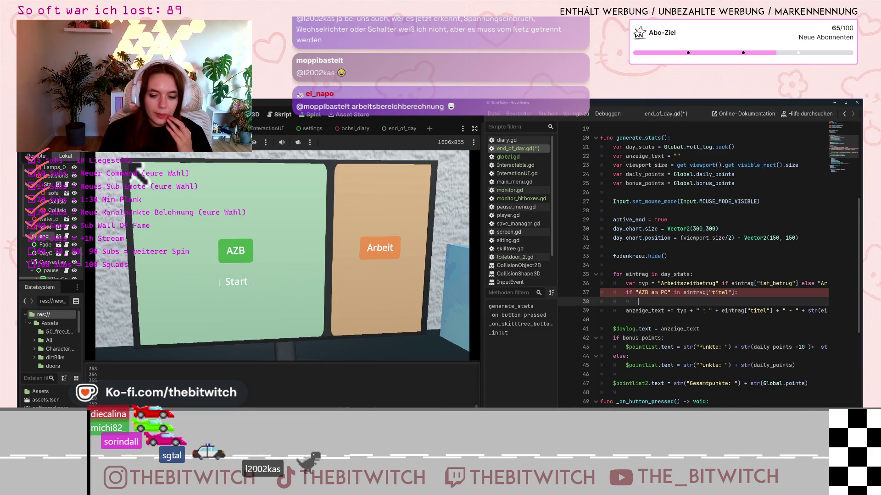
pyautogui.hscroll(5, 711, 266)
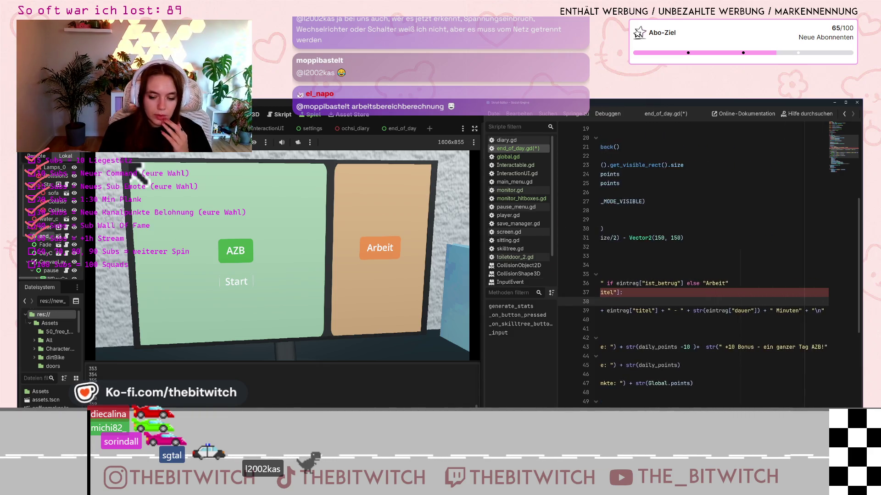
pyautogui.hscroll(-5, 711, 266)
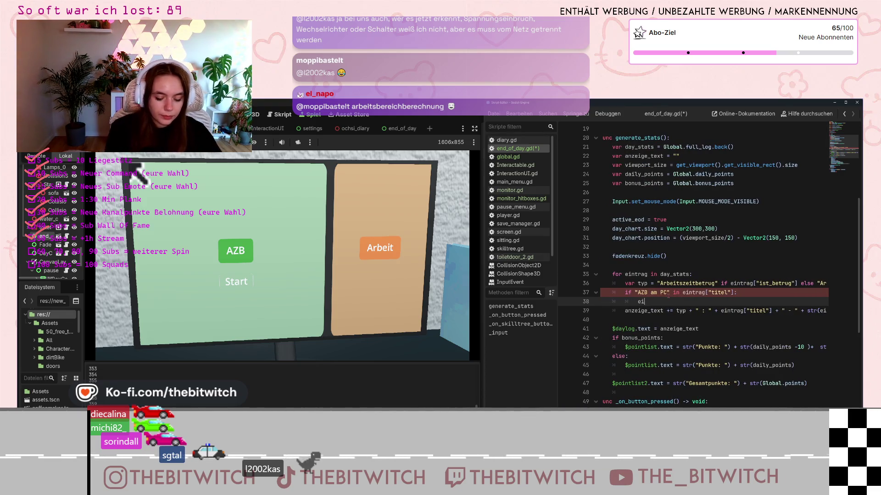
pyautogui.hotkey('ctrl', 'space')
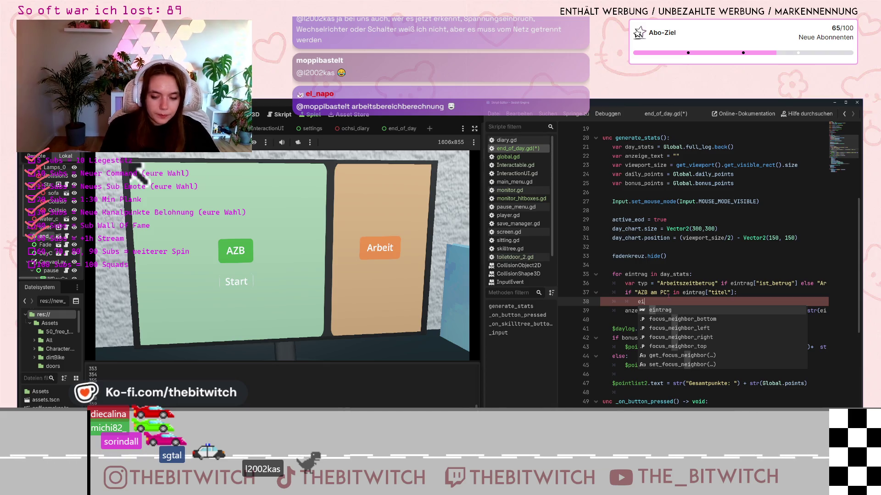
pyautogui.press('BackSpace')
pyautogui.press('BackSpace')
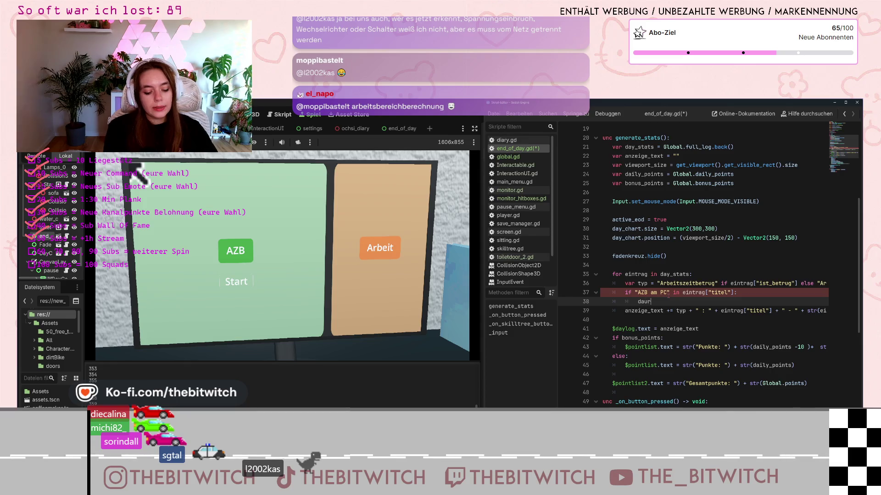
pyautogui.press('BackSpace')
pyautogui.write('er')
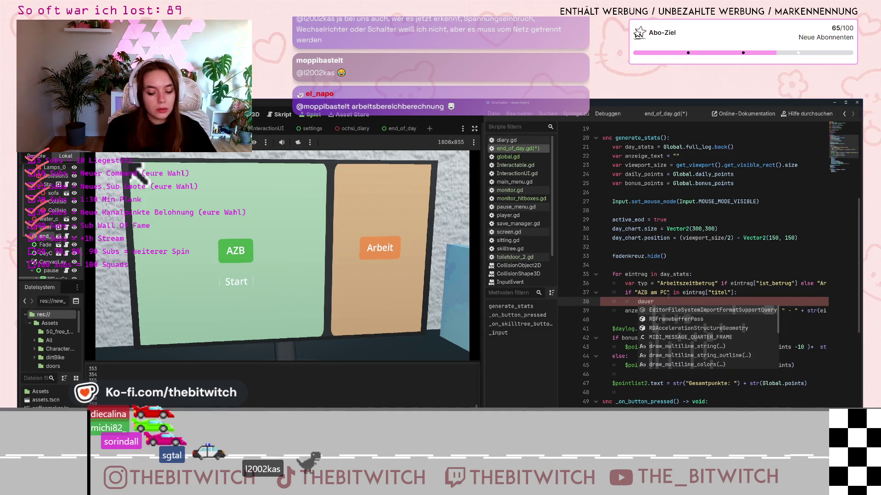
pyautogui.write(' =')
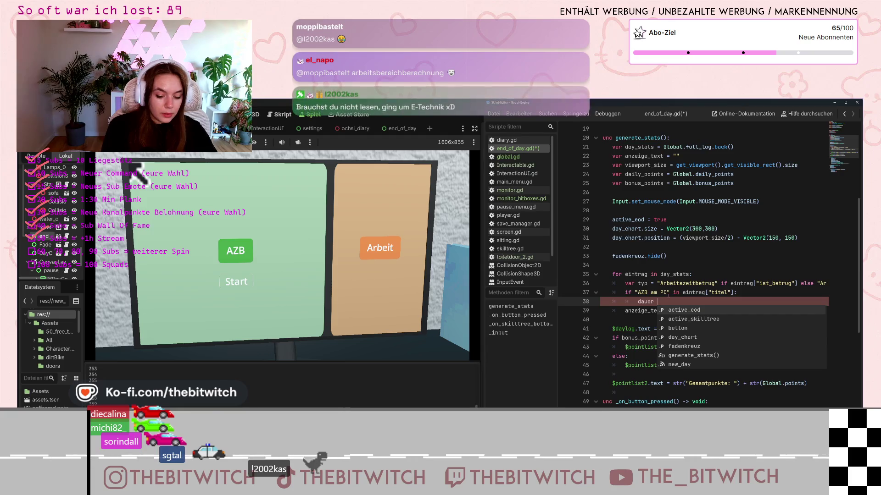
pyautogui.press('BackSpace')
pyautogui.press('BackSpace')
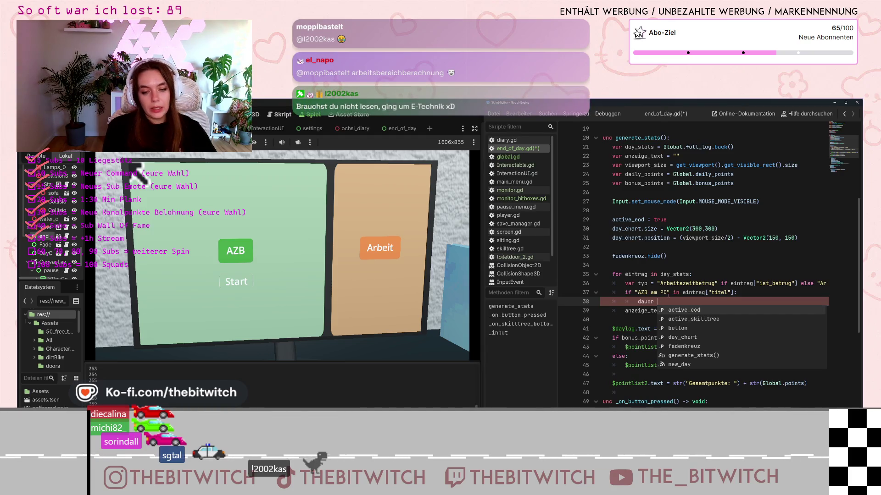
pyautogui.write('+')
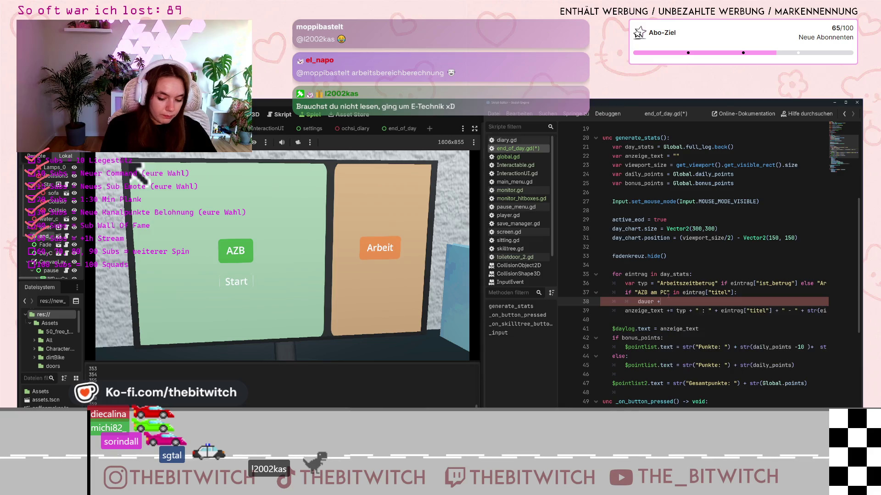
pyautogui.write('= dauer')
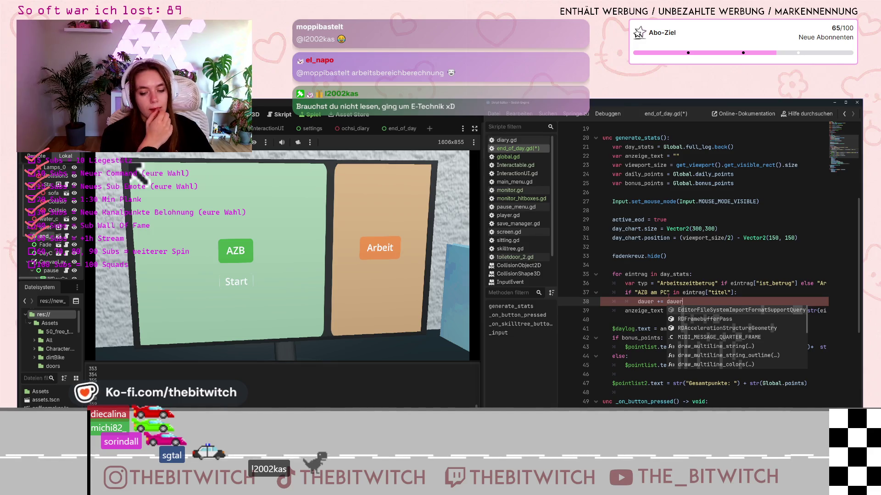
pyautogui.click(675, 283)
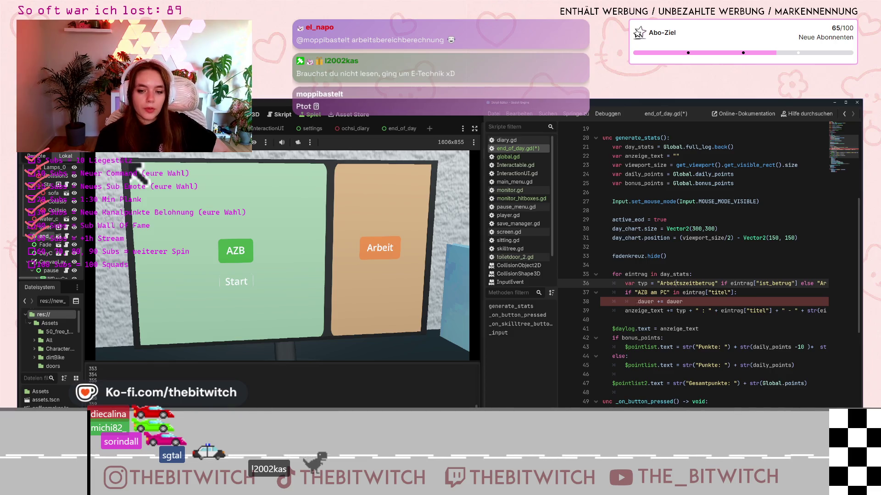
# Step: Insert a `var dauer` declaration on a new line above `dauer += dauer`
pyautogui.click(638, 301)
pyautogui.press('Return')
pyautogui.press('Up')
pyautogui.write('var d')
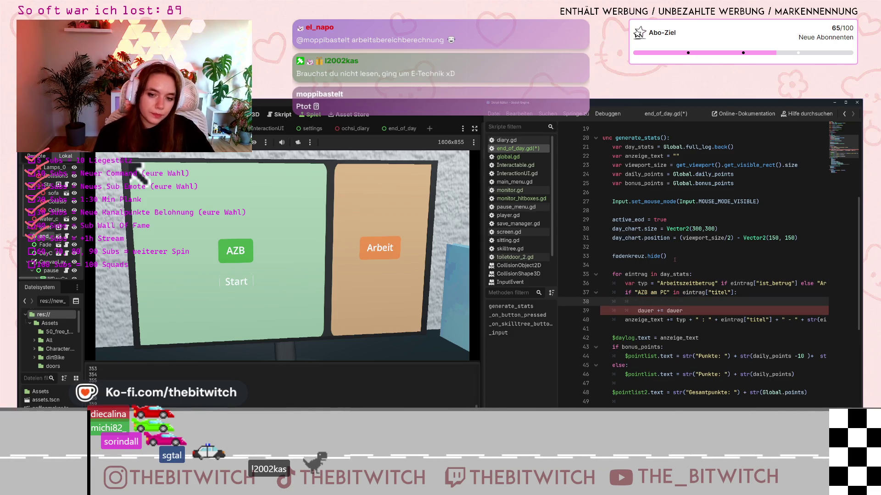
pyautogui.write('auer')
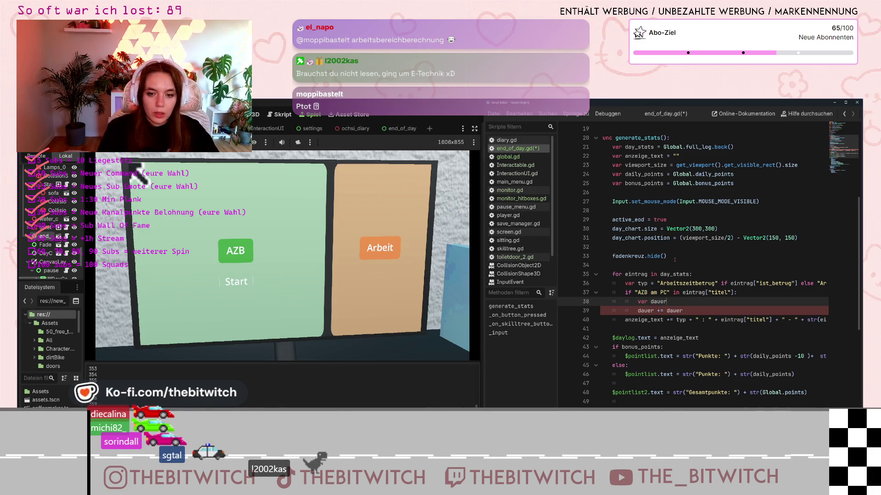
pyautogui.click(668, 311)
# Step: Copy `eintrag["dauer"]` from line 40 and paste it over the second dauer
pyautogui.click(783, 320)
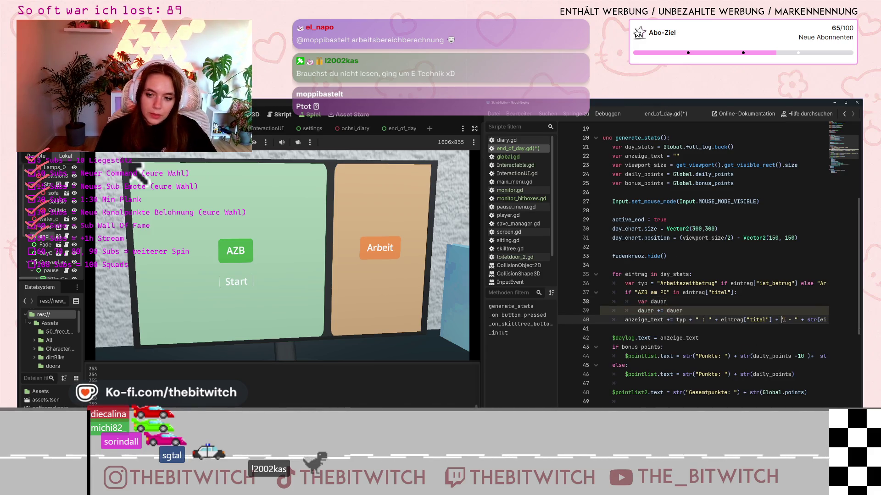
pyautogui.press('Right')
pyautogui.press('Right')
pyautogui.press('Right')
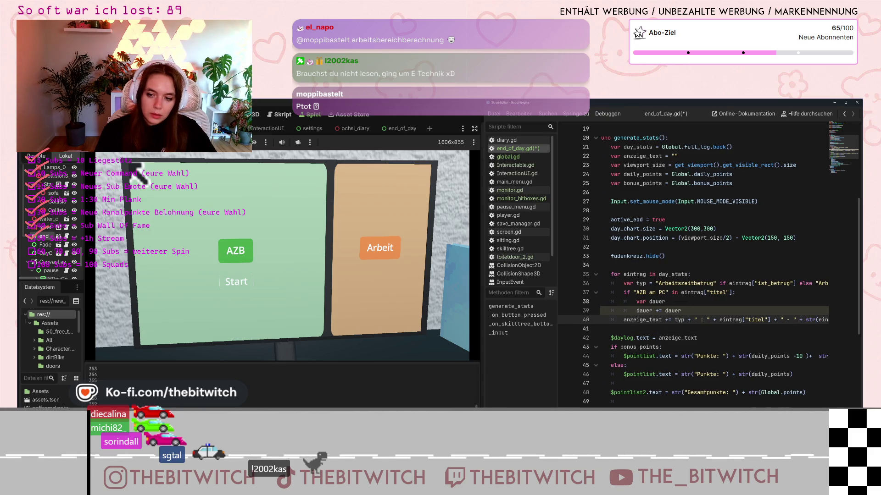
pyautogui.click(794, 326)
pyautogui.moveTo(821, 319)
pyautogui.mouseDown()
pyautogui.moveTo(828, 320)
pyautogui.moveTo(806, 321)
pyautogui.mouseUp()
pyautogui.hotkey('ctrl', 'c')
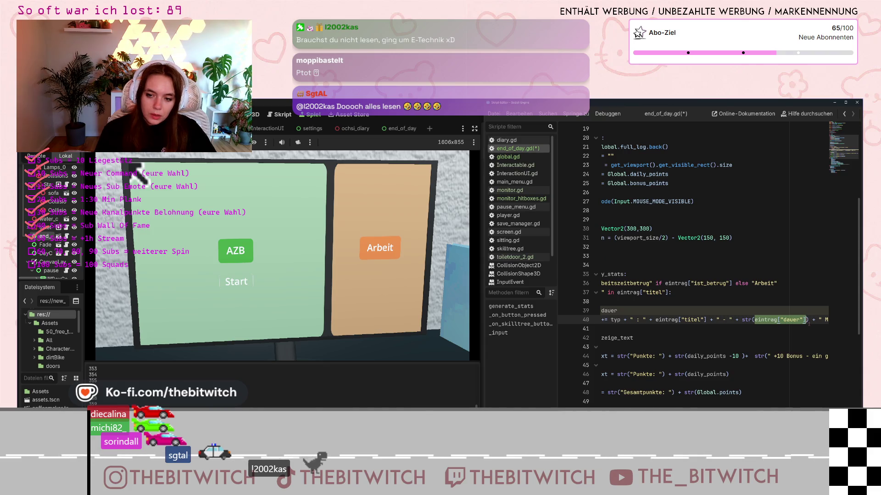
pyautogui.press('Up')
pyautogui.hotkey('shift', 'ctrl', 'Left')
pyautogui.hotkey('ctrl', 'v')
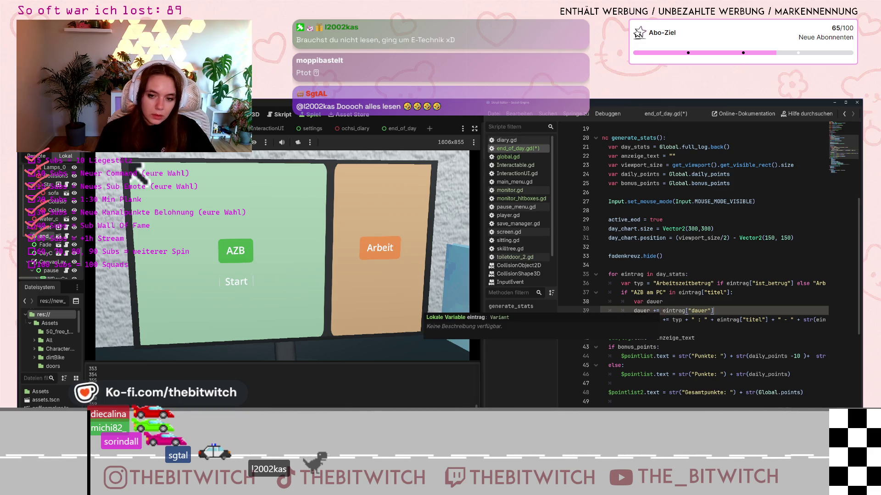
pyautogui.keyDown('alt'); pyautogui.click(652, 303); pyautogui.keyUp('alt')
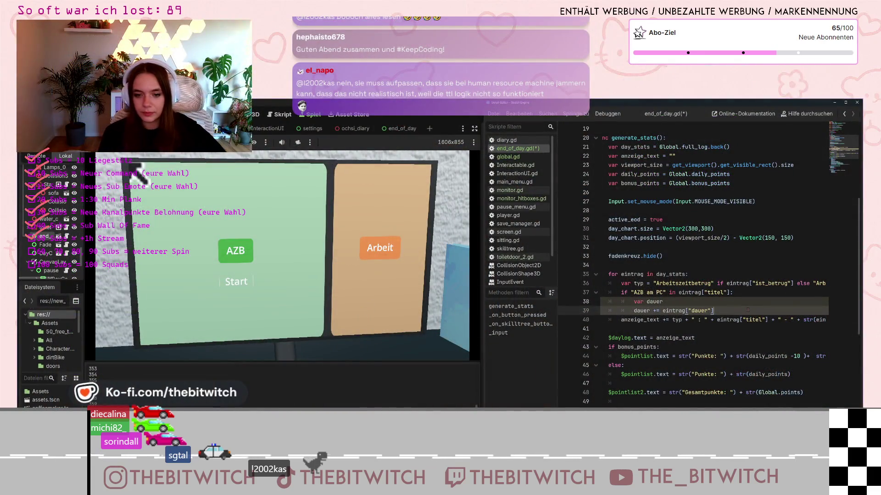
# Step: Initialise the `var dauer` declaration in the AZB branch to 0, then select that dauer
pyautogui.click(691, 305)
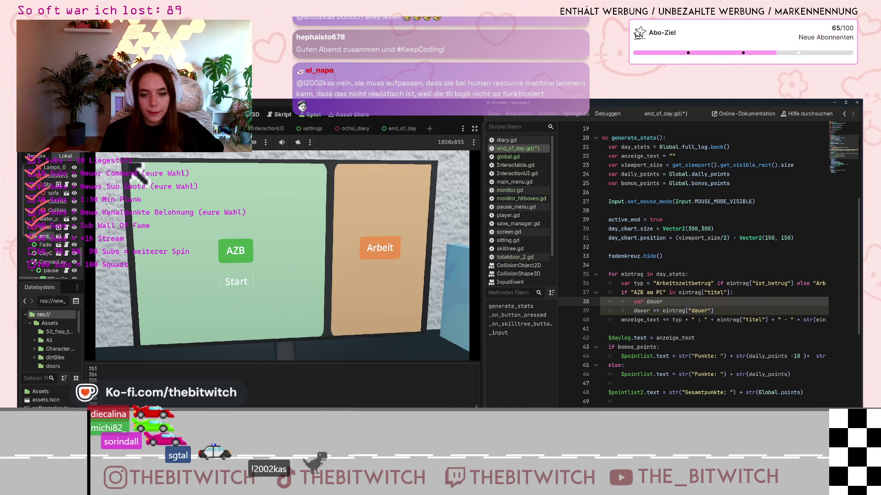
pyautogui.write(' = 0')
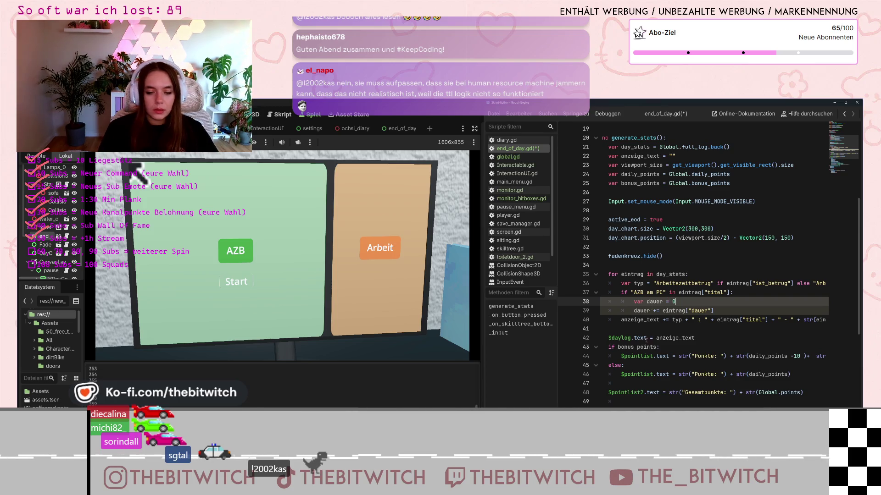
pyautogui.press('Down')
pyautogui.press('Down')
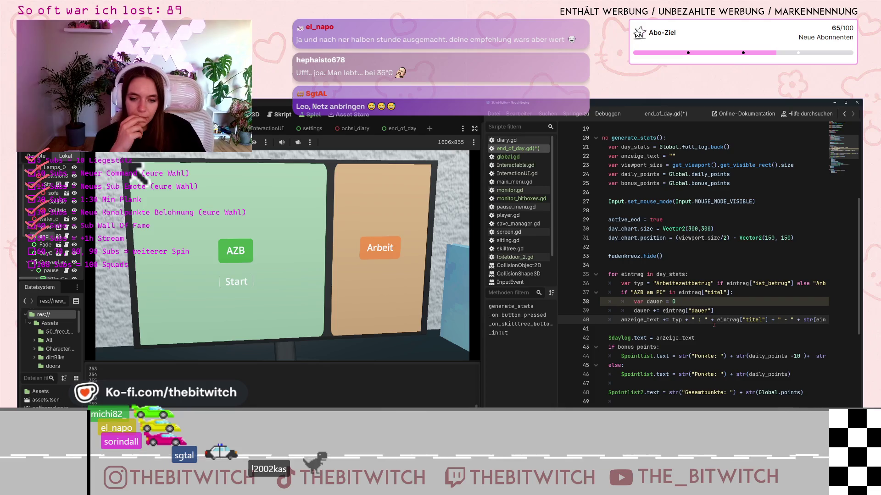
pyautogui.doubleClick(648, 301)
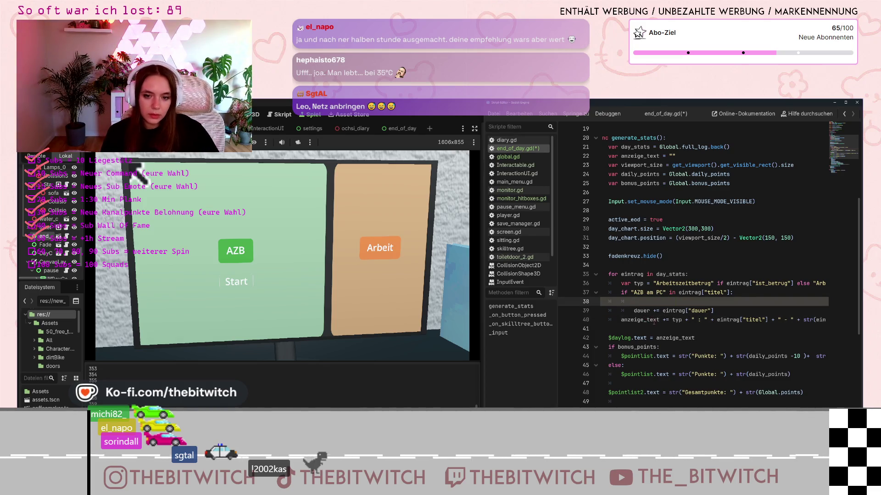
# Step: Remove the dauer declaration from the AZB if block and tidy the stray line
pyautogui.press('BackSpace')
pyautogui.click(692, 275)
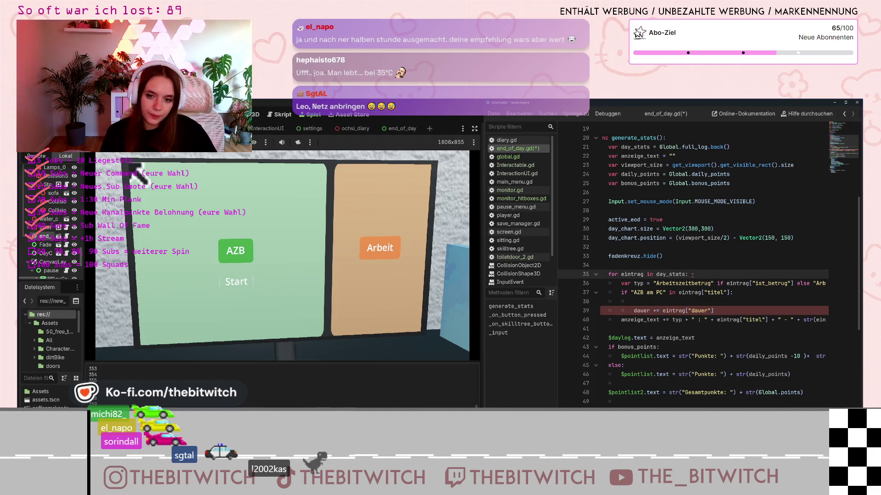
pyautogui.press('Return')
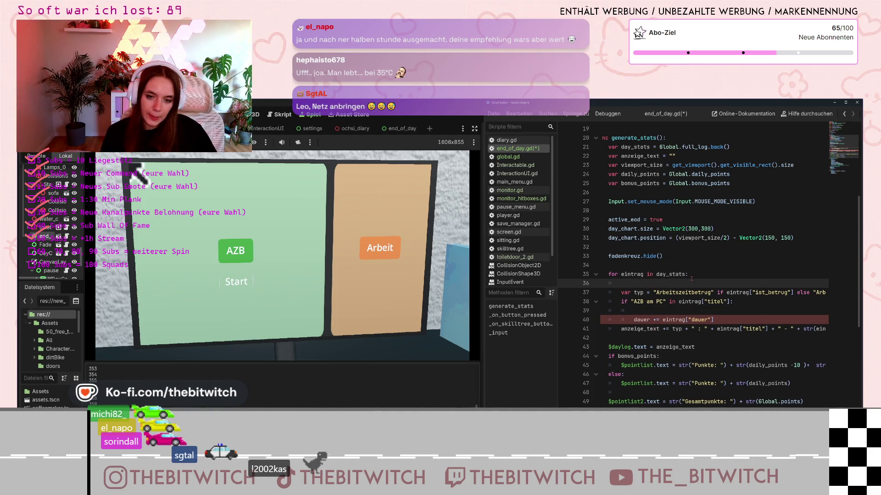
pyautogui.press('BackSpace')
# Step: Declare `var dauer = 0` on a new line just above `for eintrag in day_stats:`
pyautogui.click(628, 266)
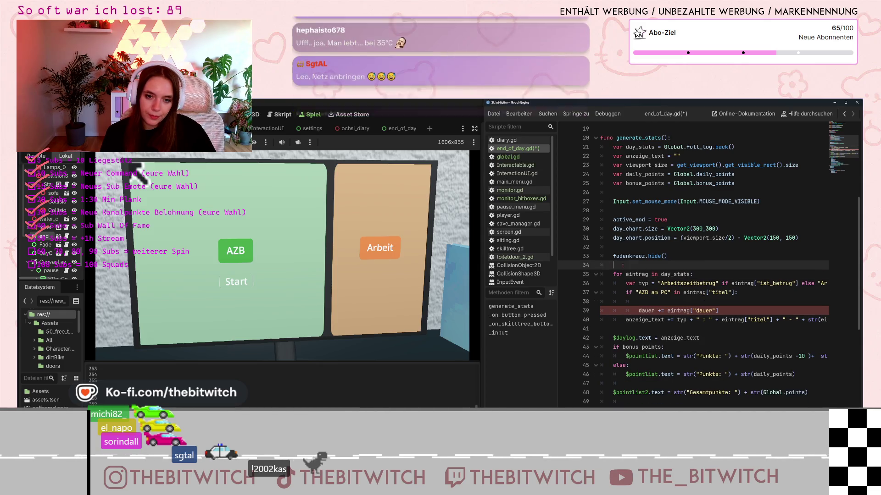
pyautogui.press('Return')
pyautogui.write('var dauer = 0')
pyautogui.press('Return')
pyautogui.press('Up')
pyautogui.press('End')
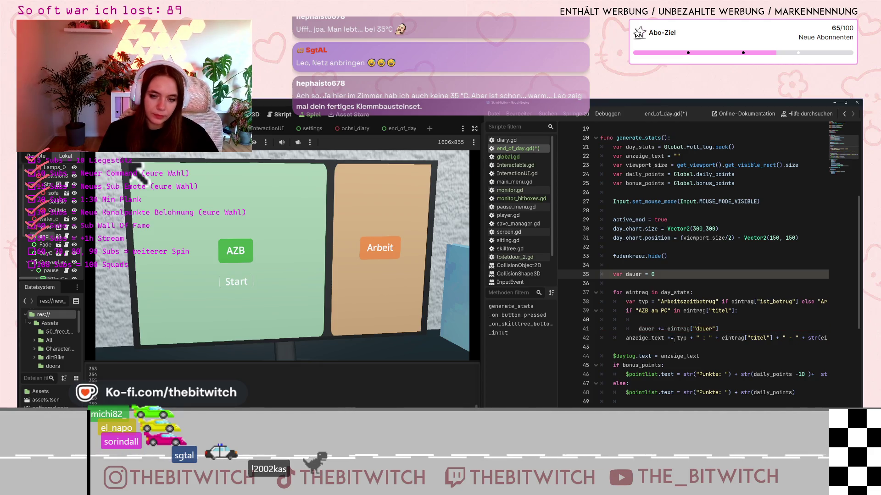
pyautogui.click(697, 311)
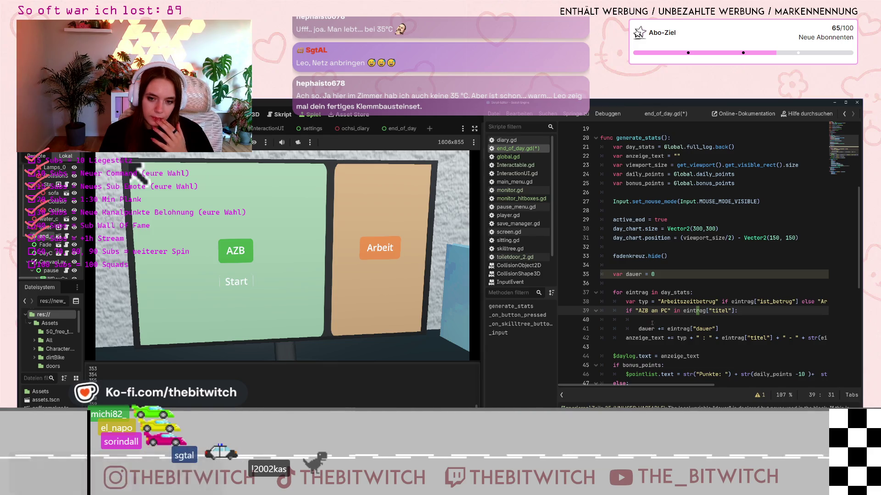
pyautogui.click(642, 337)
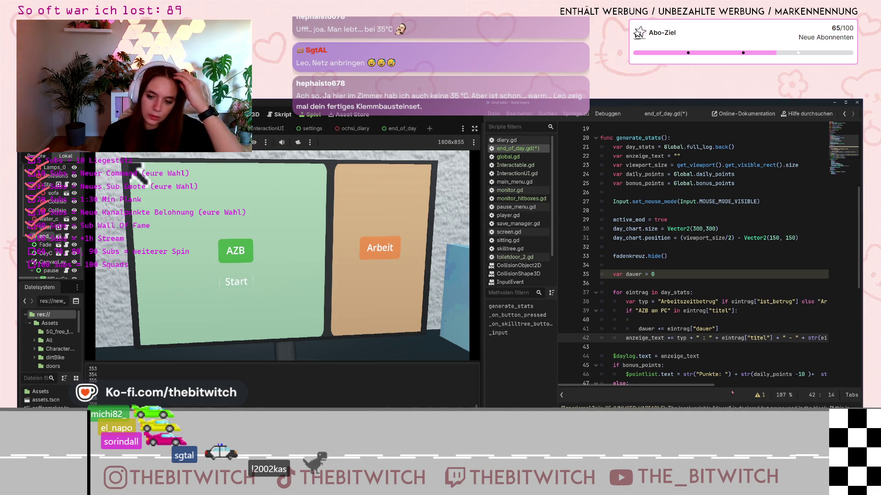
# Step: Open monitor_hitboxes.gd in Godot, then bring the code assistant window forward
pyautogui.click(656, 327)
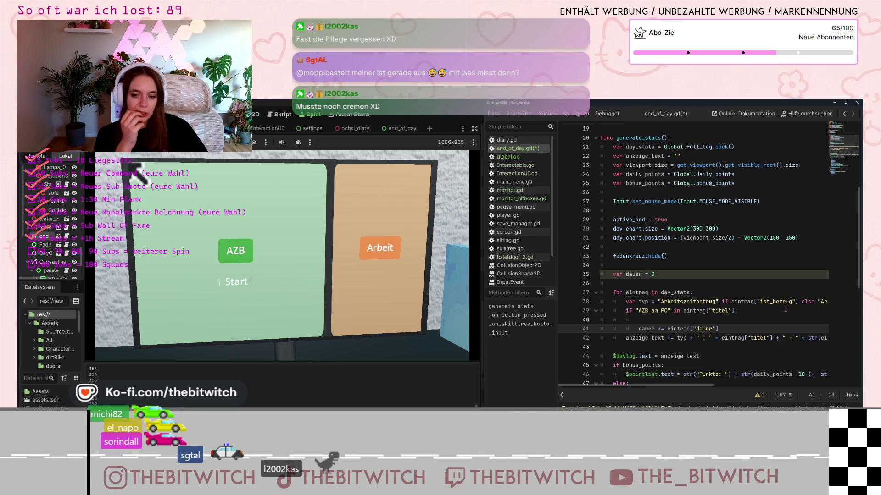
pyautogui.click(523, 198)
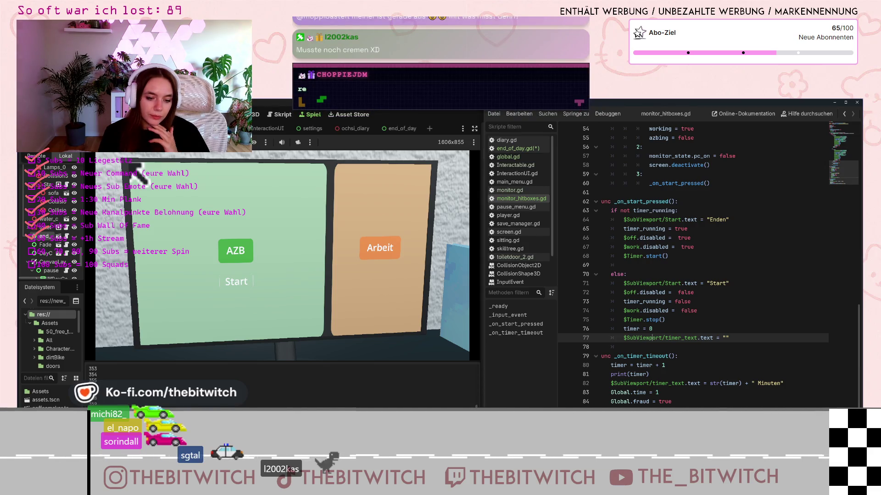
pyautogui.press('F5')
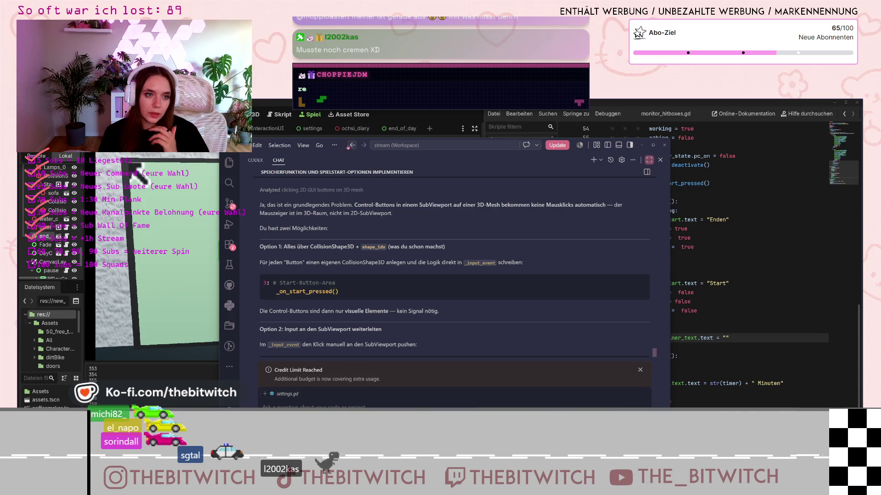
pyautogui.moveTo(345, 145); pyautogui.dragTo(361, 124)
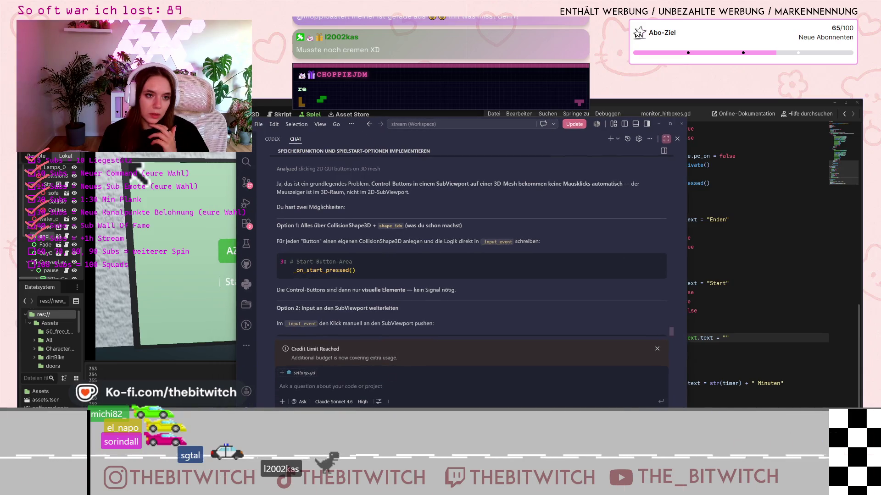
# Step: Draft a German chat prompt to total AZB am PC time in end_of_day, noting '(gemessen in monitor_hitboxes)'
pyautogui.click(362, 393)
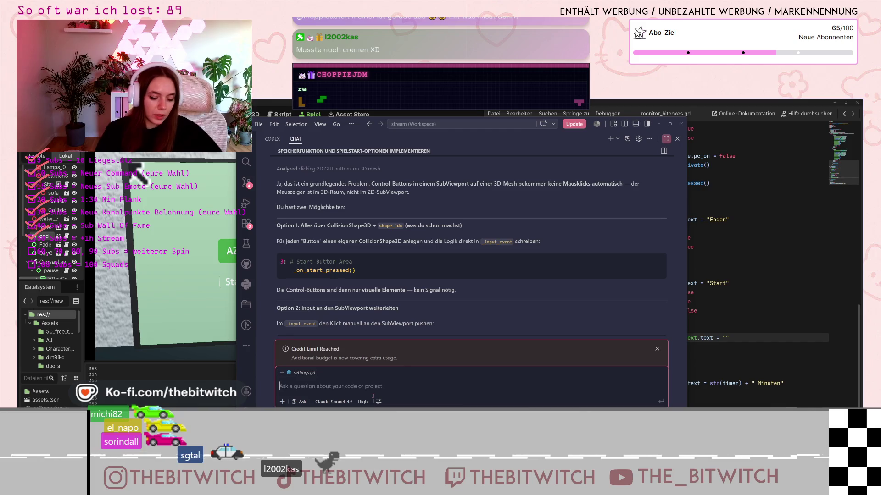
pyautogui.write('Ich möchte')
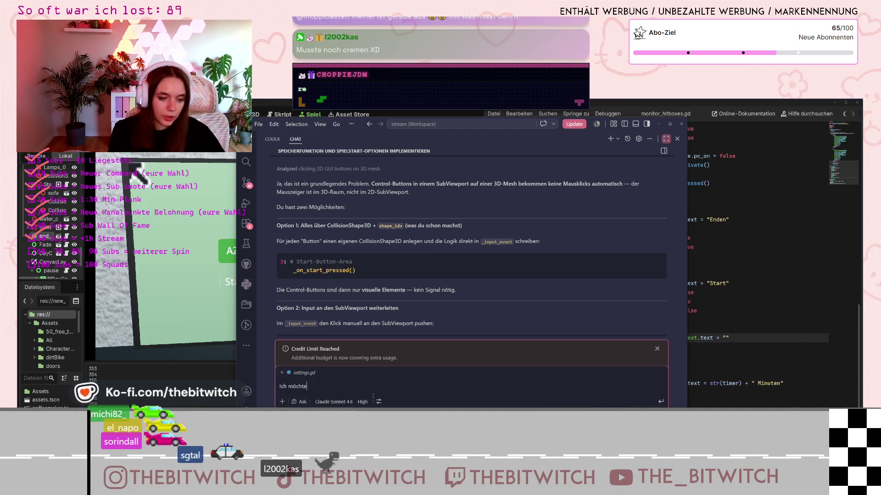
pyautogui.write(' die Zeit in')
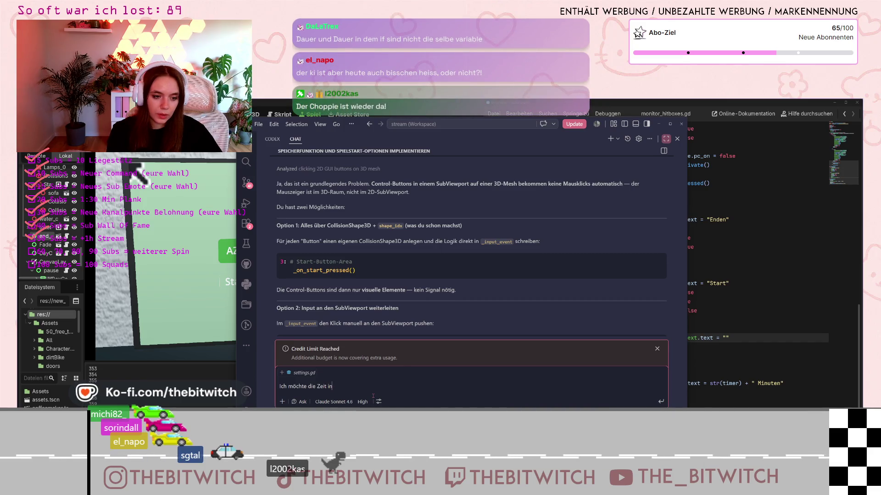
pyautogui.press('BackSpace')
pyautogui.press('BackSpace')
pyautogui.press('BackSpace')
pyautogui.press('BackSpace')
pyautogui.press('BackSpace')
pyautogui.press('BackSpace')
pyautogui.press('BackSpace')
pyautogui.write('für AZB ')
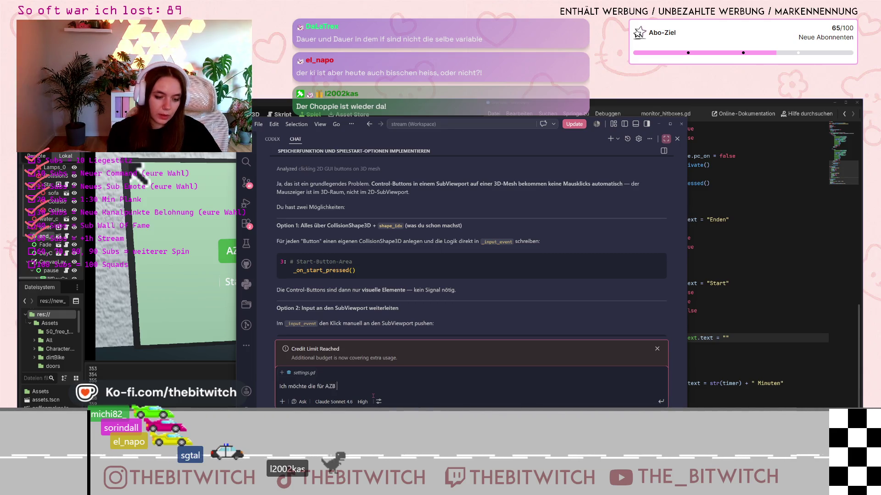
pyautogui.write('am PC ')
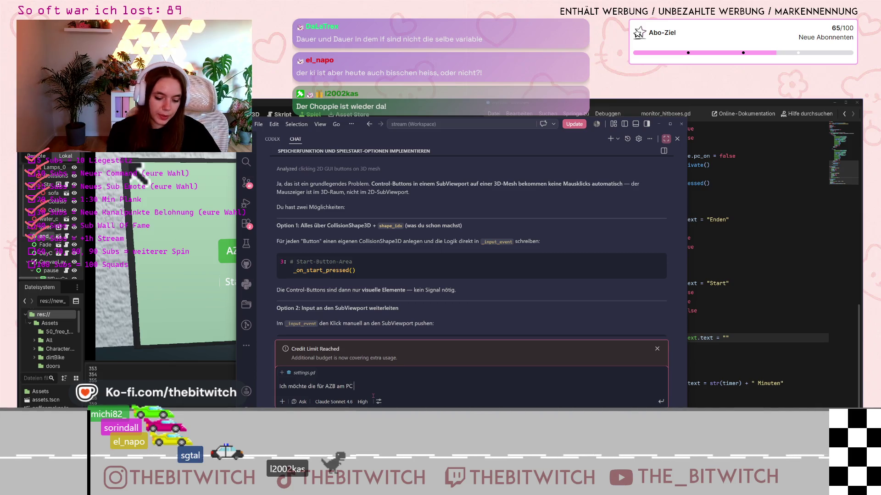
pyautogui.write('in end_of_day')
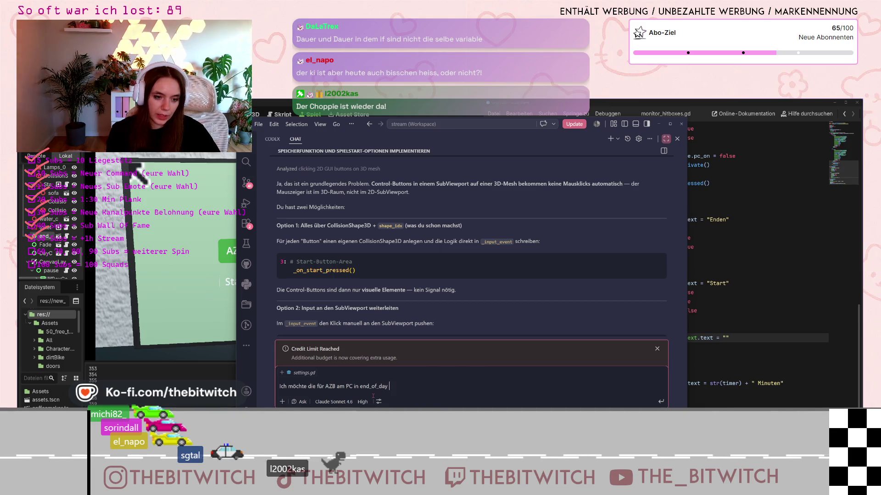
pyautogui.write(' zusammenger')
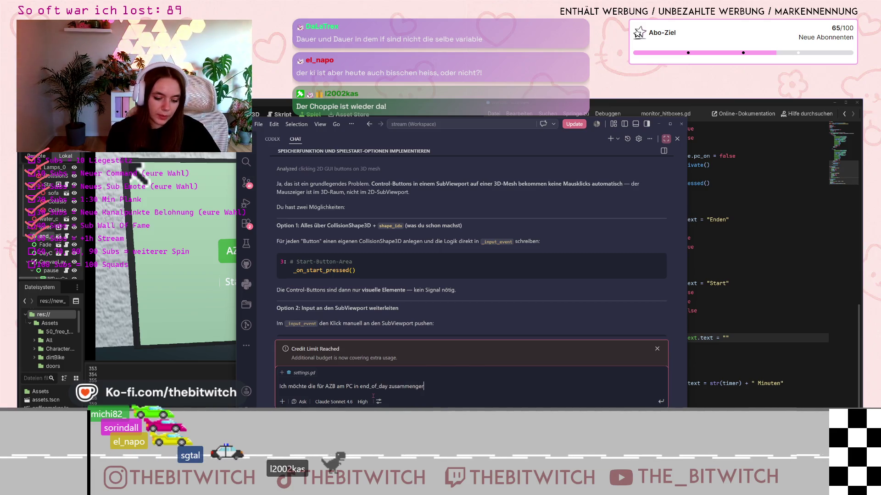
pyautogui.write('echnet haben, sodass')
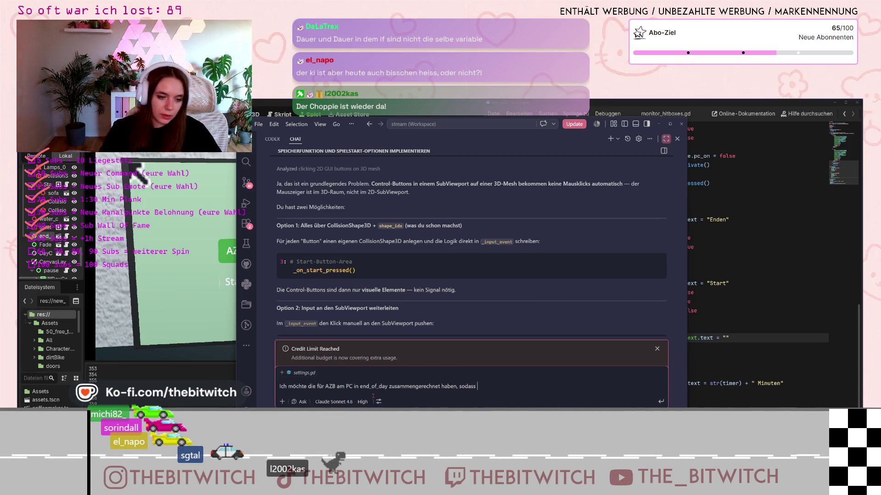
pyautogui.click(355, 386)
pyautogui.write('(gemessen ')
pyautogui.write('in monitor')
pyautogui.write('_hitboxes')
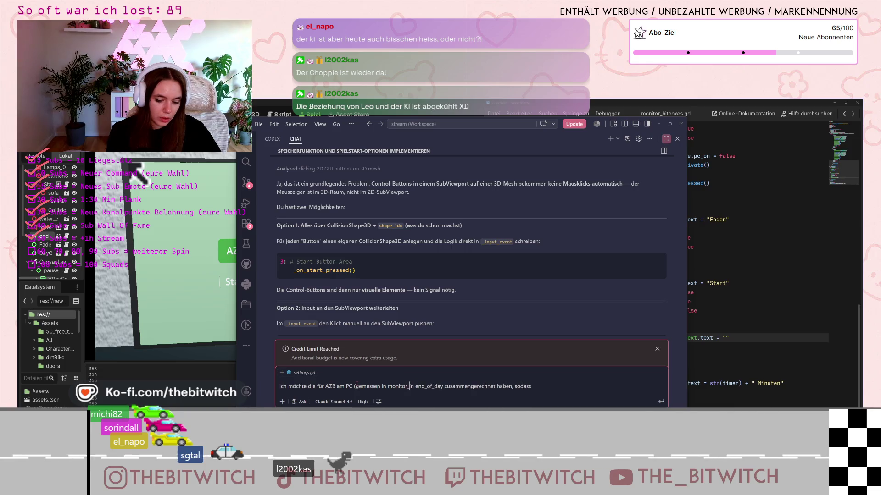
pyautogui.write(')')
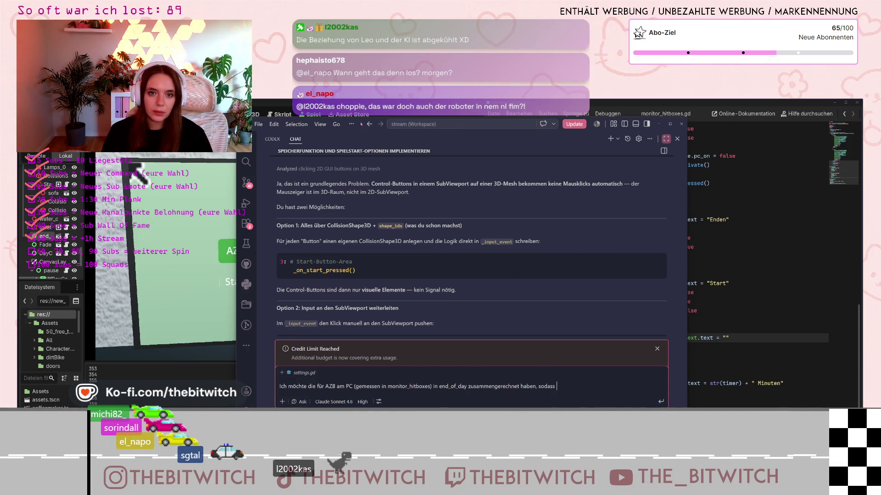
pyautogui.moveTo(360, 123)
pyautogui.mouseDown()
pyautogui.moveTo(165, 119)
pyautogui.moveTo(239, 119)
pyautogui.mouseUp()
# Step: In end_of_day.gd, change `dauer +=` to plain `dauer =` and delete the `var dauer = 0` line
pyautogui.click(696, 270)
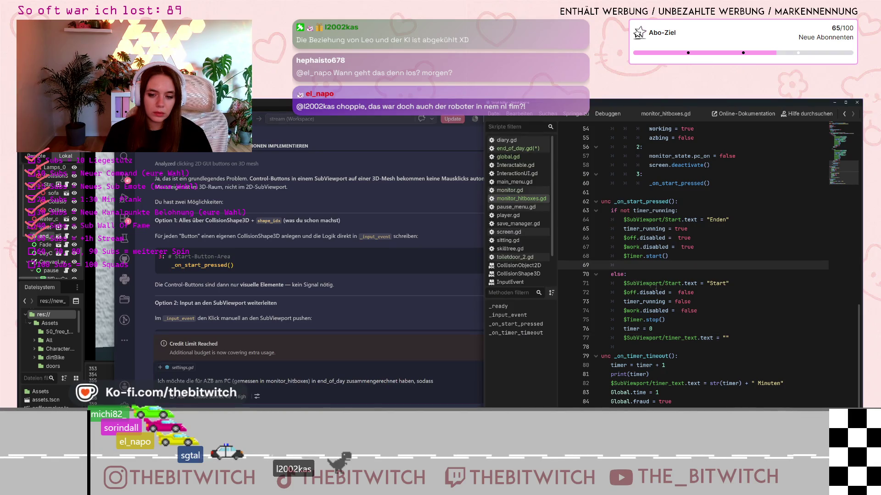
pyautogui.click(516, 148)
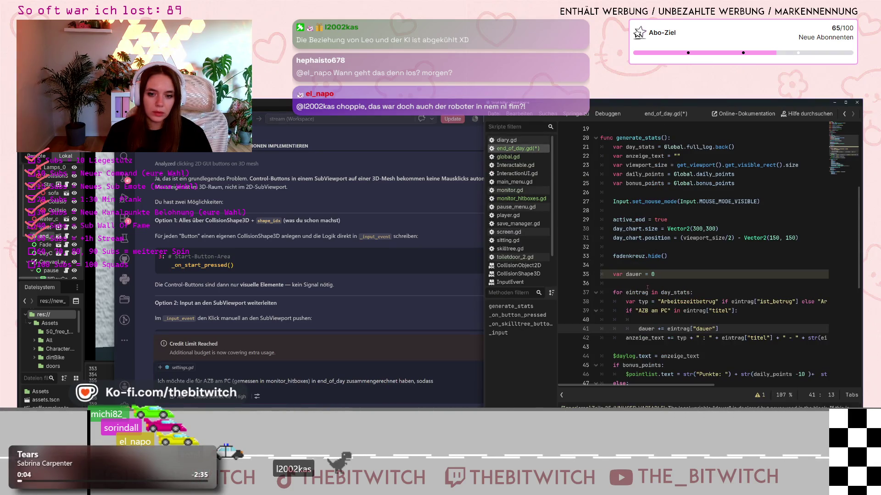
pyautogui.moveTo(629, 276)
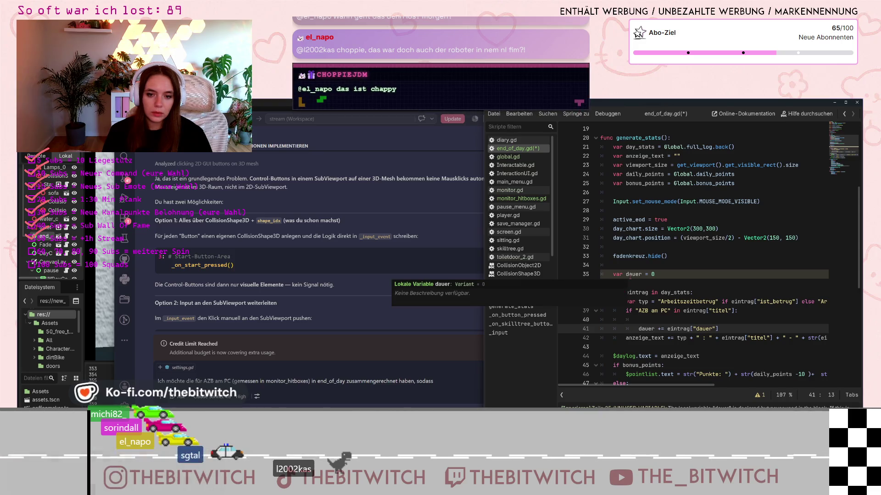
pyautogui.press('BackSpace')
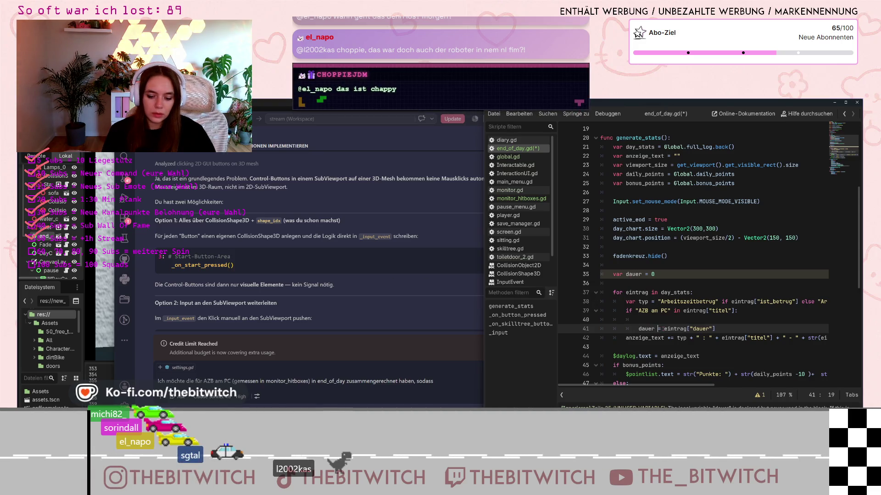
pyautogui.click(707, 266)
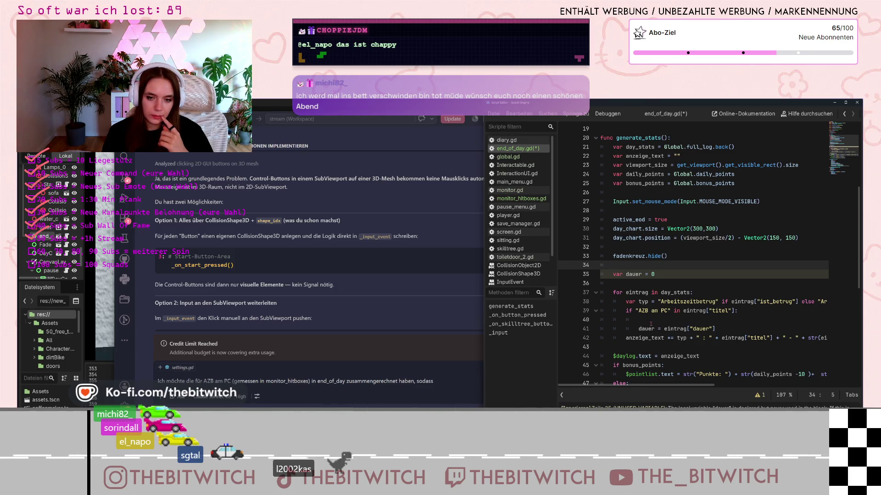
pyautogui.moveTo(655, 274); pyautogui.dragTo(605, 267)
pyautogui.press('Delete')
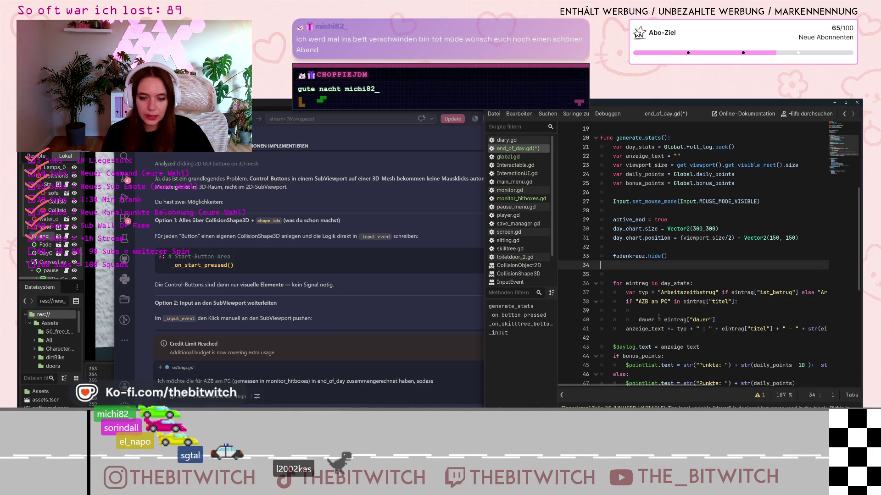
# Step: Delete the AZB am PC check and its dauer line from the loop, then save end_of_day.gd
pyautogui.moveTo(714, 320); pyautogui.dragTo(601, 302)
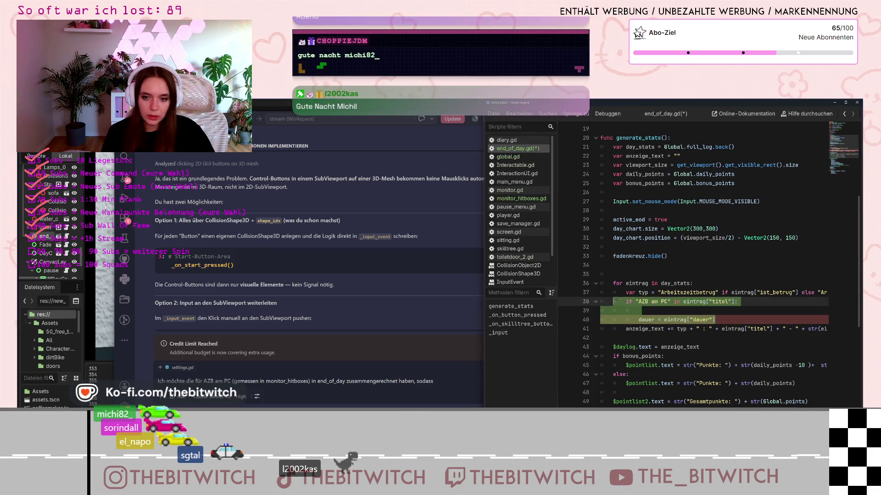
pyautogui.press('Delete')
pyautogui.press('BackSpace')
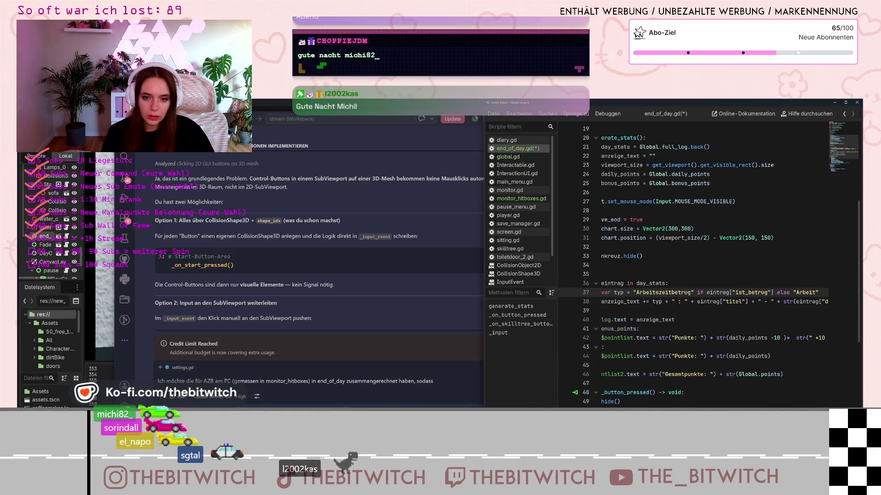
pyautogui.click(689, 357)
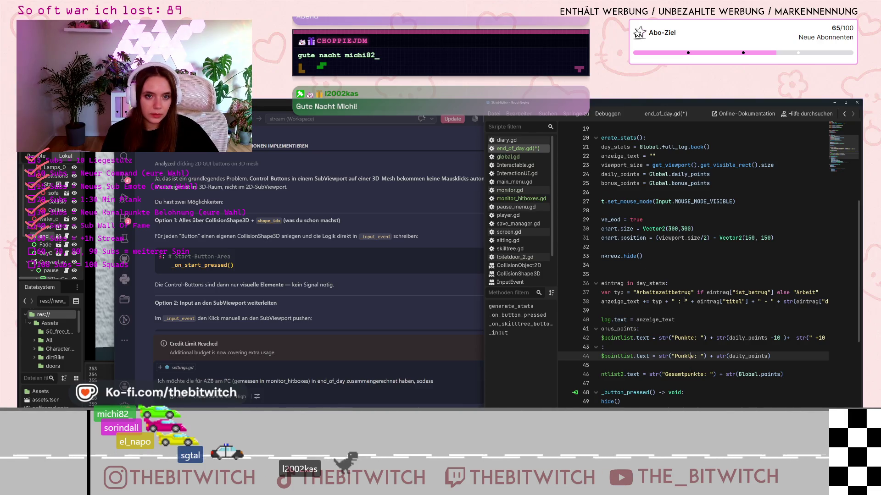
pyautogui.hotkey('ctrl', 's')
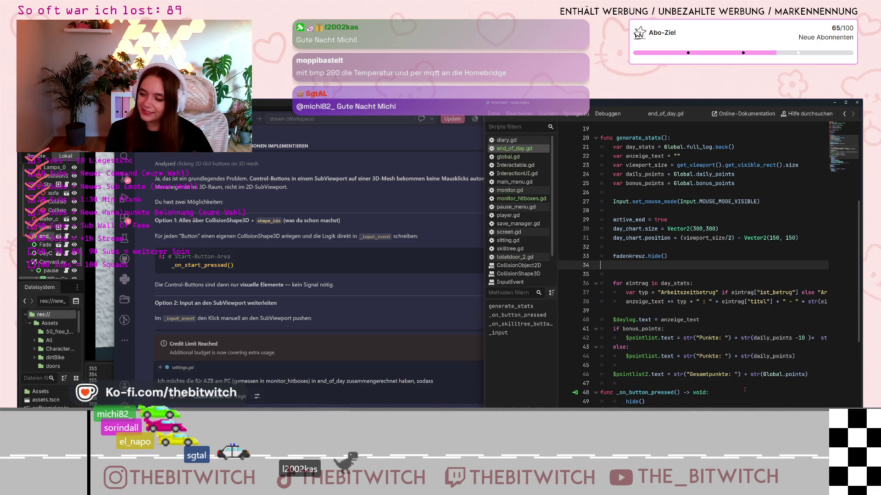
# Step: Write and send a follow-up prompt about the AZB am PC time to the AI assistant
pyautogui.click(453, 372)
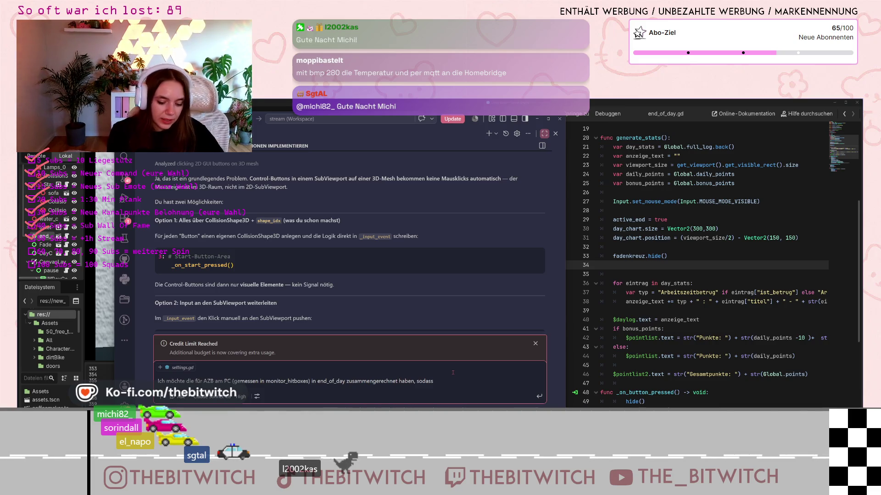
pyautogui.write('nur ein mal d')
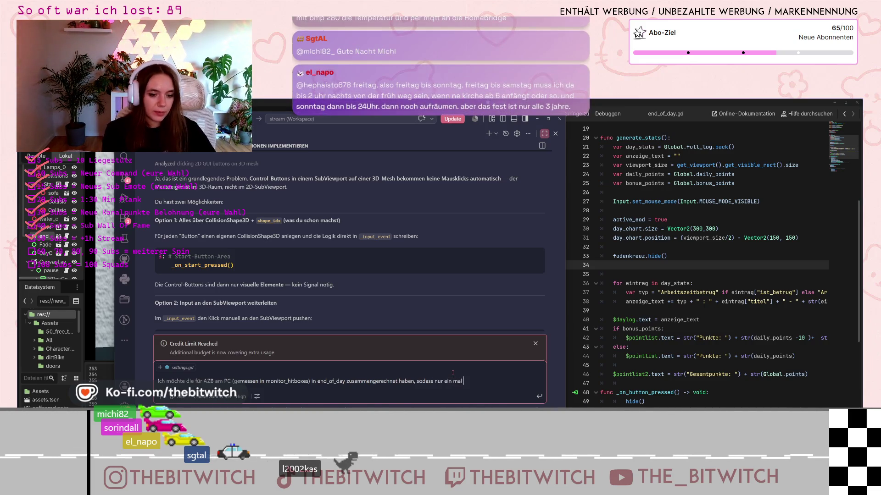
pyautogui.write('ann AZB am P')
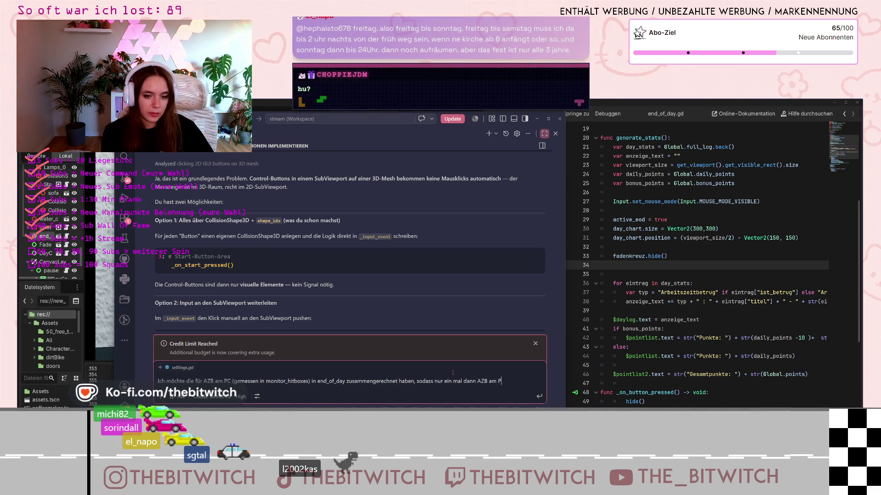
pyautogui.write('wird mit der')
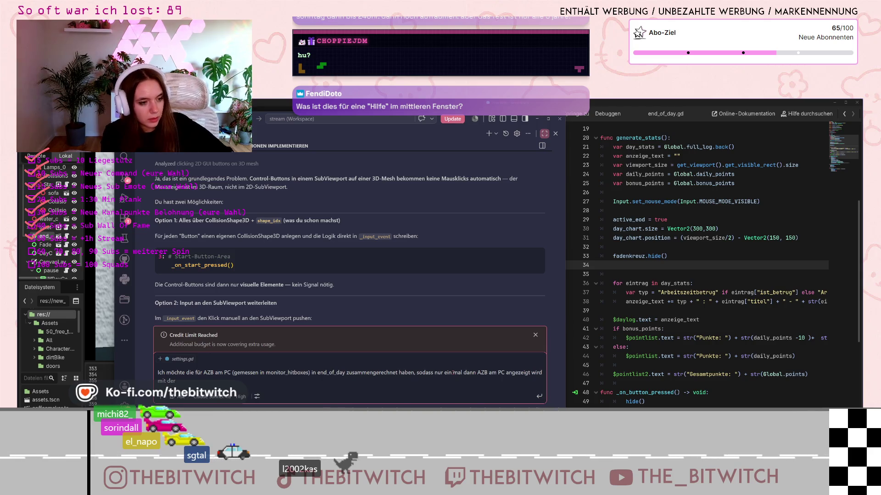
pyautogui.write('echneten Zeit.')
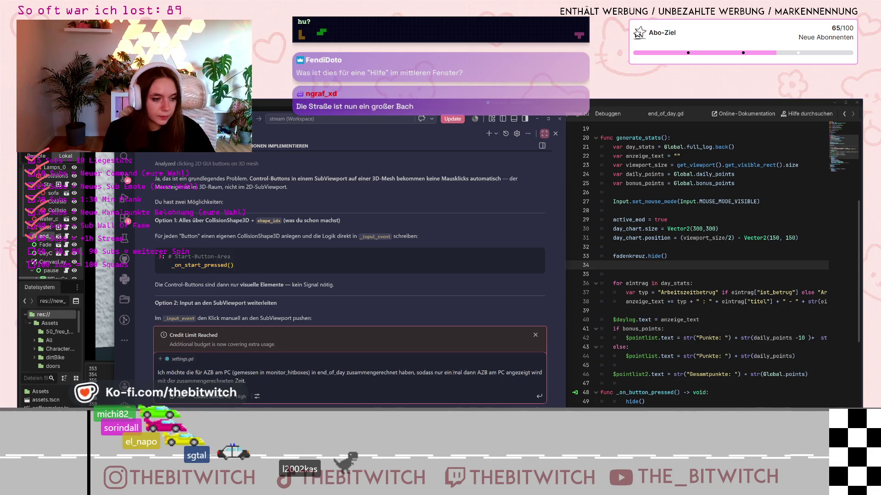
pyautogui.press('Return')
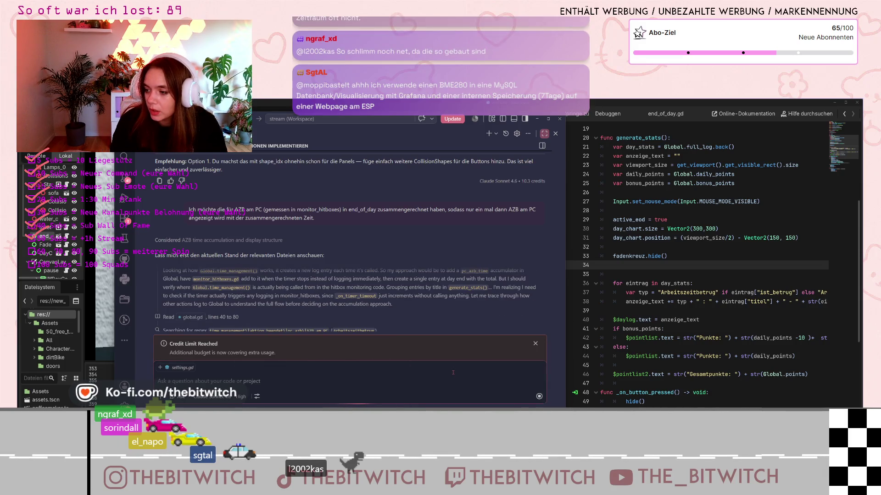
# Step: Switch from VS Code to the browser showing the Manrope font page on Google Fonts
pyautogui.moveTo(305, 211)
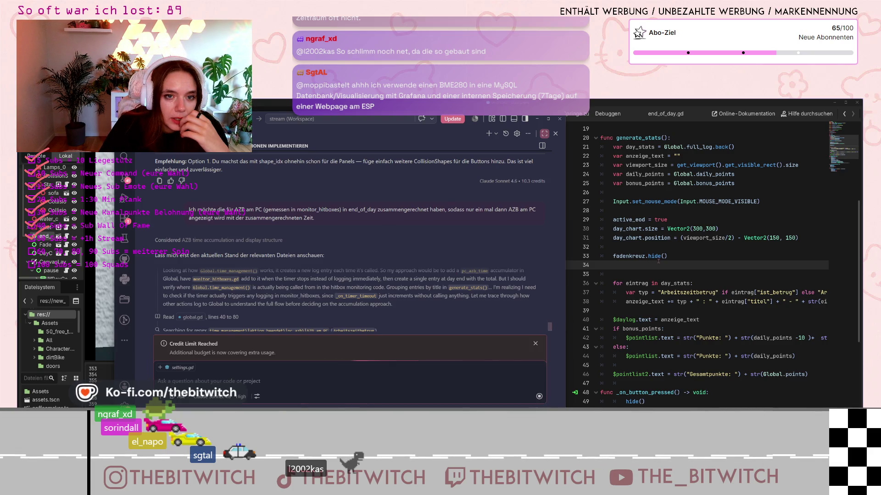
pyautogui.hotkey('alt', 'Tab')
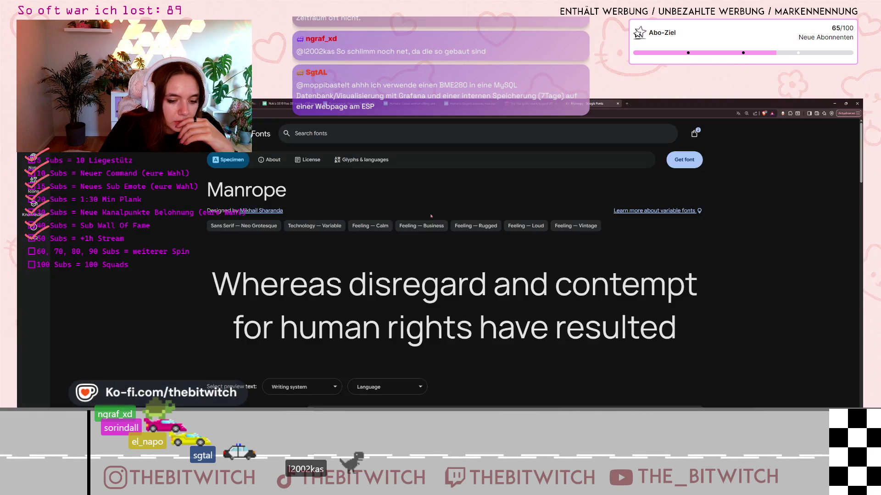
# Step: Switch to the Picker Wheel tab and spin the prize wheel
pyautogui.hotkey('ctrl', 'Tab')
pyautogui.click(445, 232)
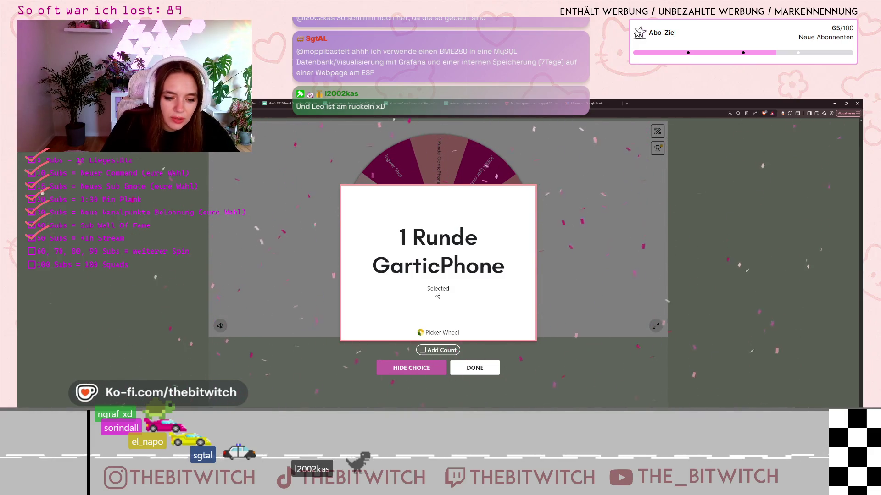
# Step: Close the '1 Runde GarticPhone' result and return to the AI chat in VS Code
pyautogui.click(405, 368)
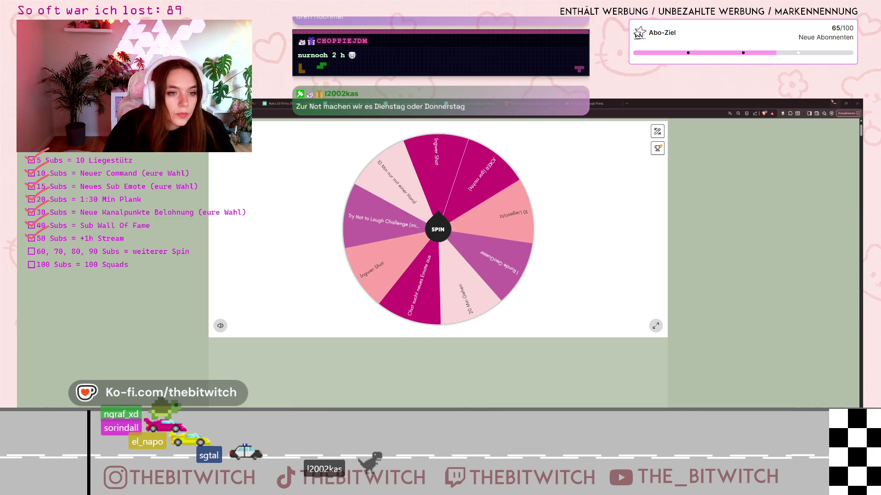
pyautogui.hotkey('alt', 'Tab')
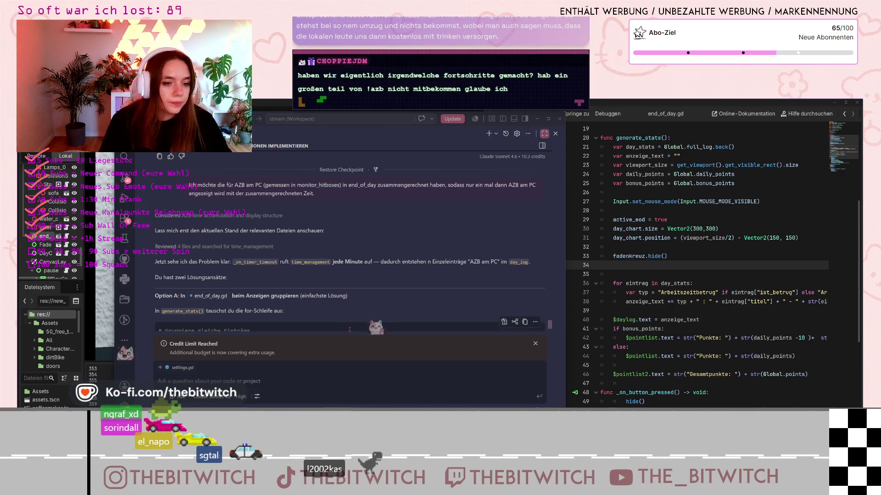
# Step: Read through Option A's generate_stats grouping code, then bring the running Godot game forward
pyautogui.scroll(-1, 196, 246)
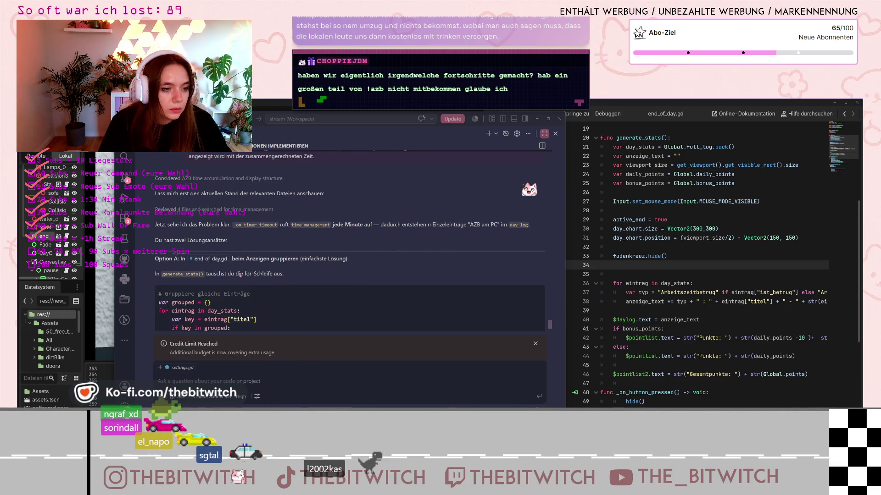
pyautogui.scroll(-1, 273, 218)
pyautogui.scroll(-3, 276, 240)
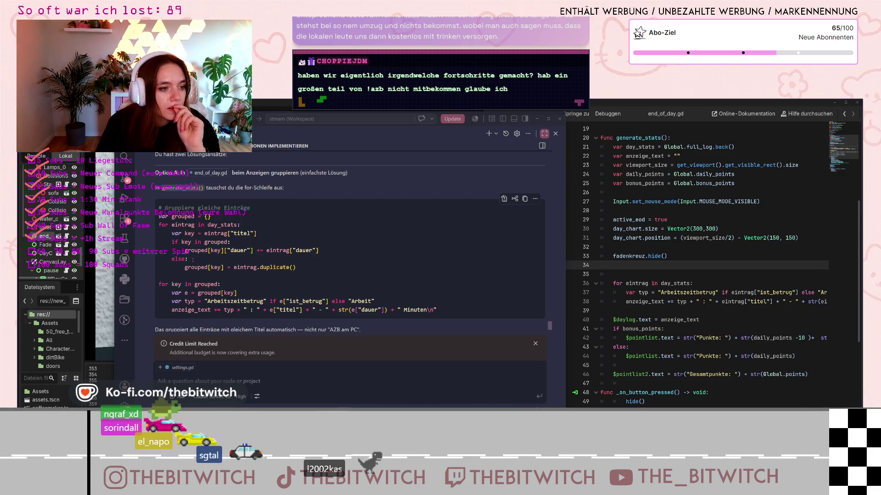
pyautogui.scroll(-1, 245, 205)
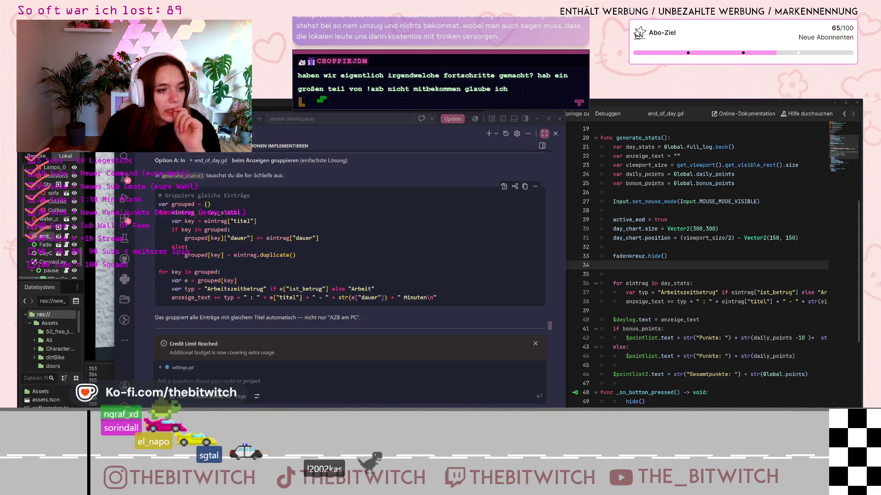
pyautogui.scroll(-1, 348, 239)
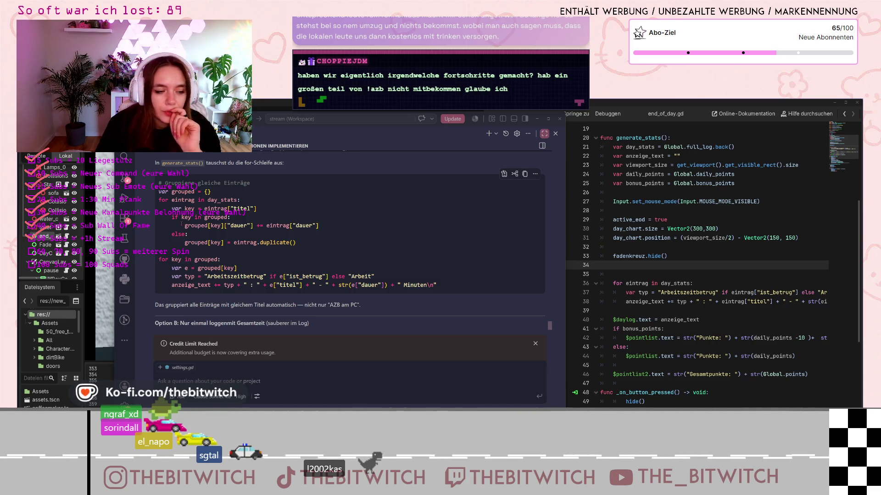
pyautogui.hotkey('alt', 'Tab')
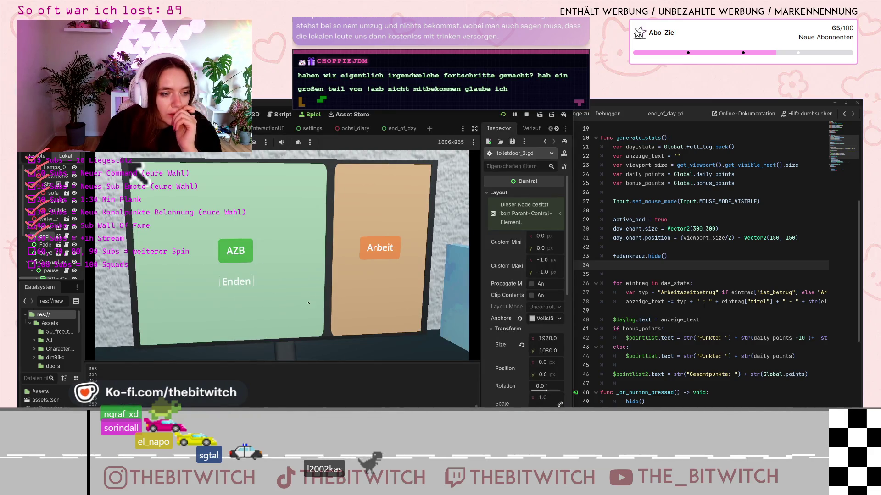
# Step: Run an 'AZB am PC' session, end it with Enden, and reopen the AZB start option
pyautogui.click(269, 291)
pyautogui.click(315, 310)
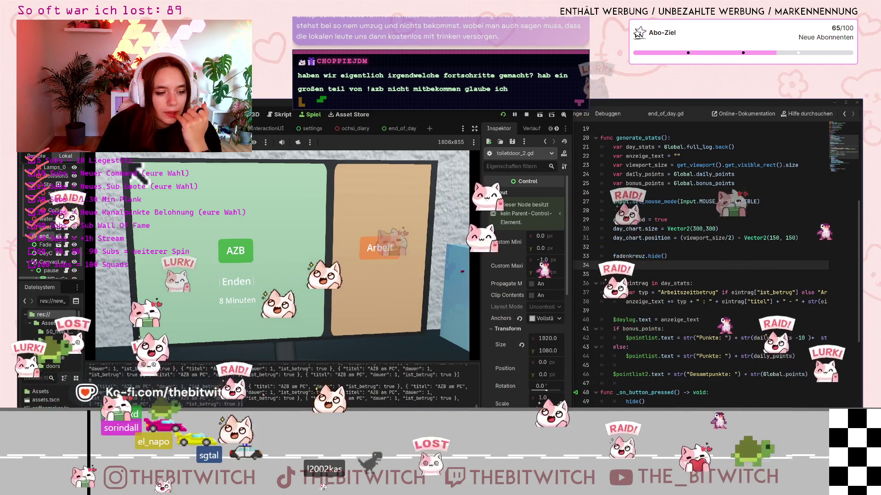
pyautogui.click(211, 352)
pyautogui.click(211, 352)
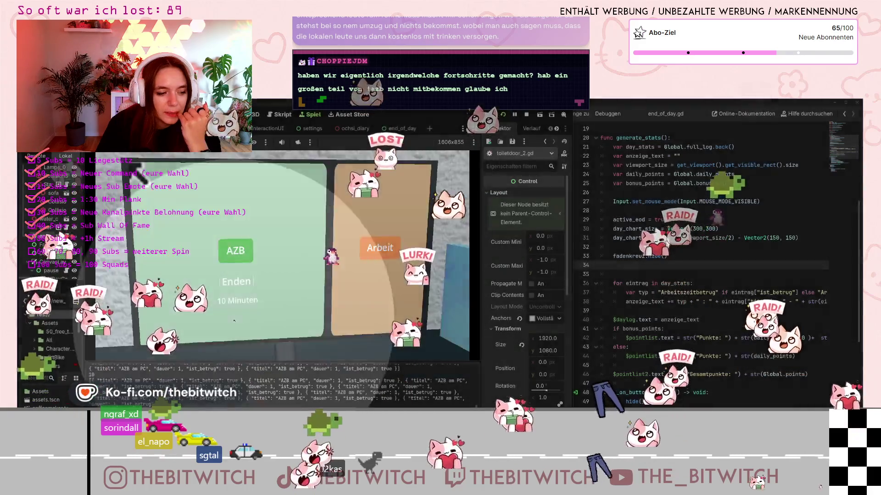
pyautogui.click(236, 282)
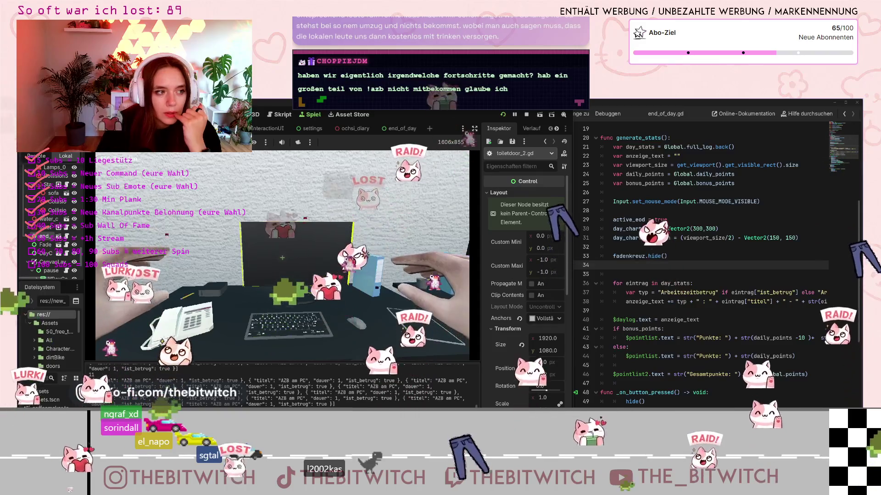
pyautogui.click(282, 257)
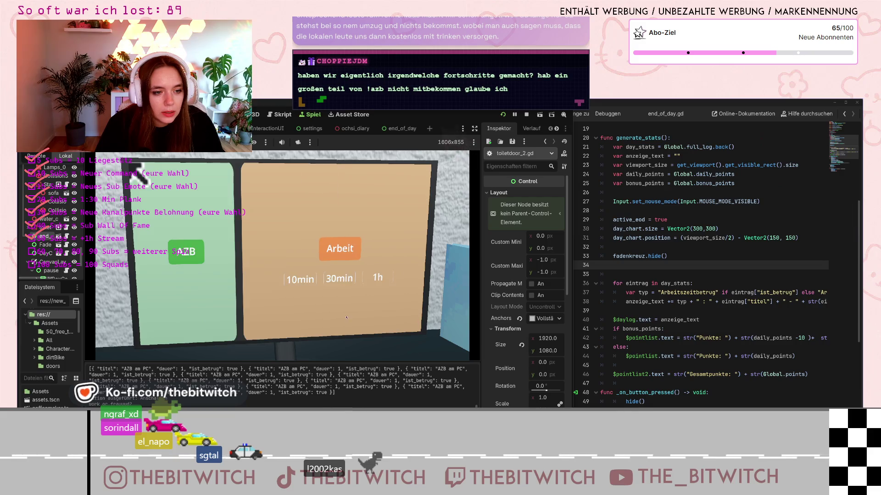
pyautogui.click(243, 316)
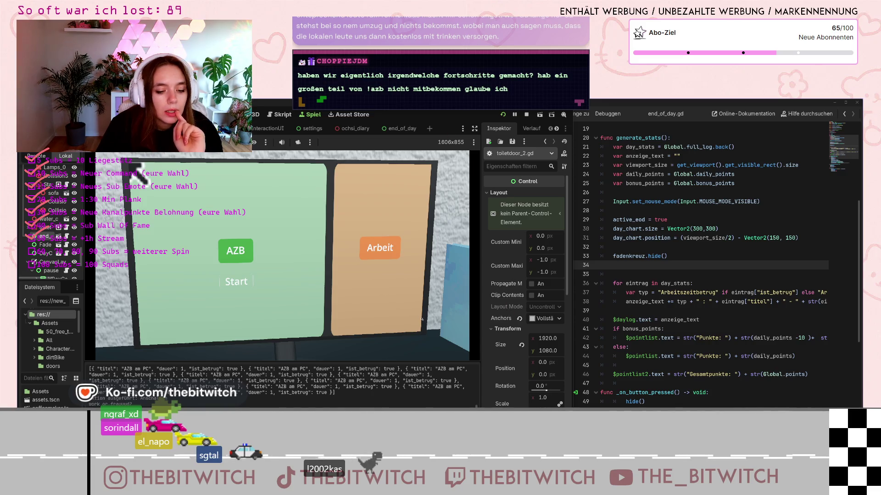
pyautogui.scroll(-3, 704, 313)
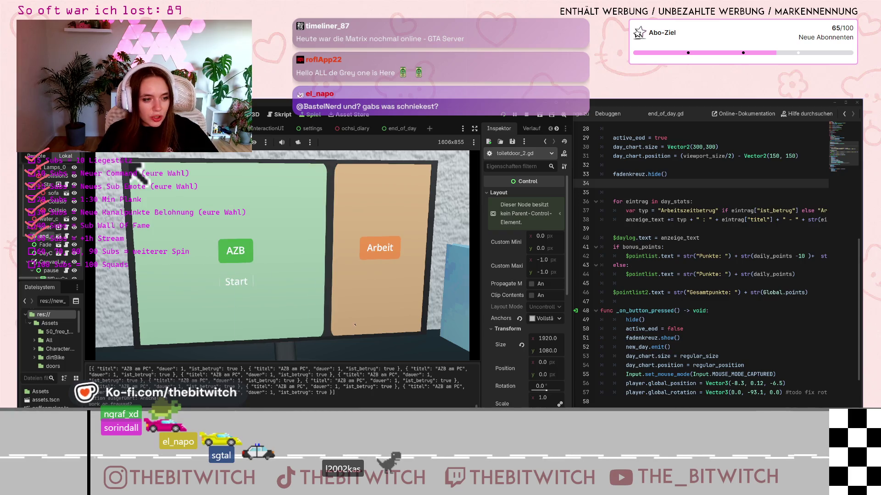
# Step: Enter the desk view, switch on the in-game computer, and review end_of_day.gd's button functions
pyautogui.click(236, 281)
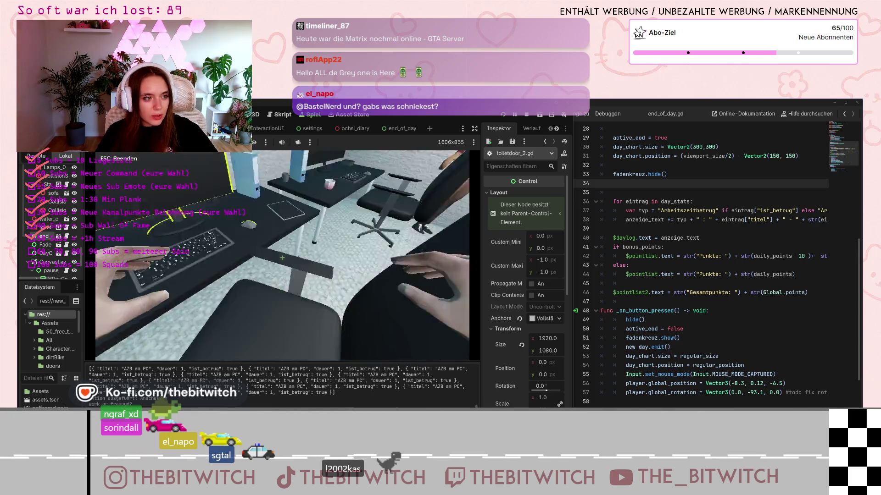
pyautogui.click(282, 258)
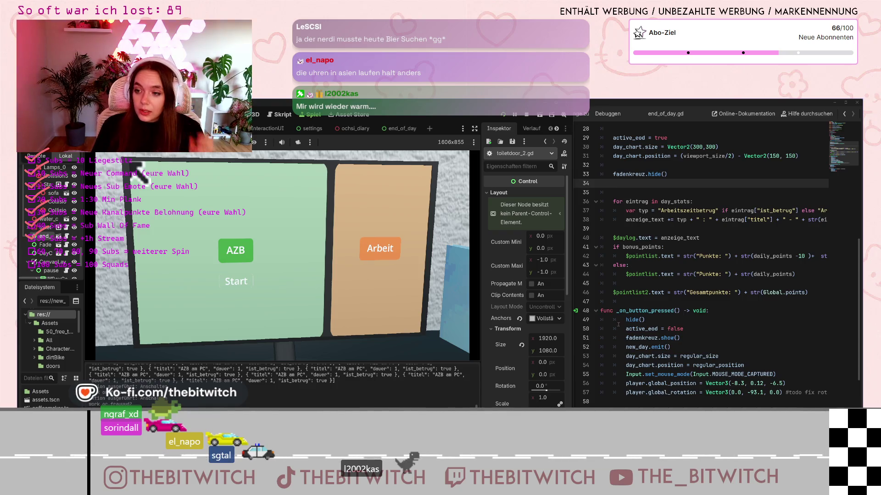
pyautogui.moveTo(636, 315)
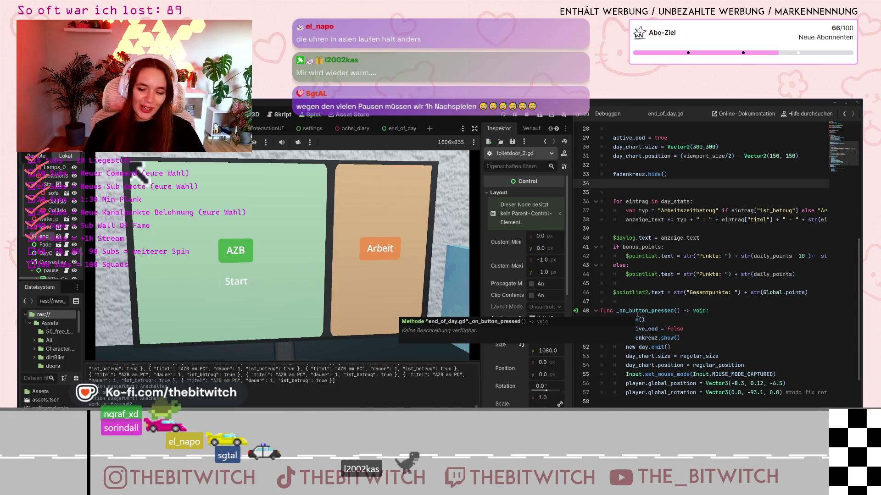
pyautogui.scroll(-3, 770, 339)
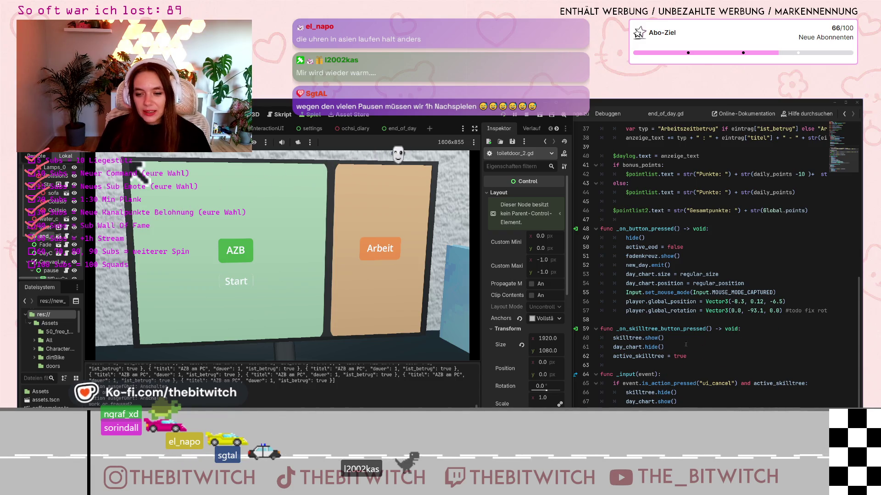
pyautogui.scroll(-1, 681, 346)
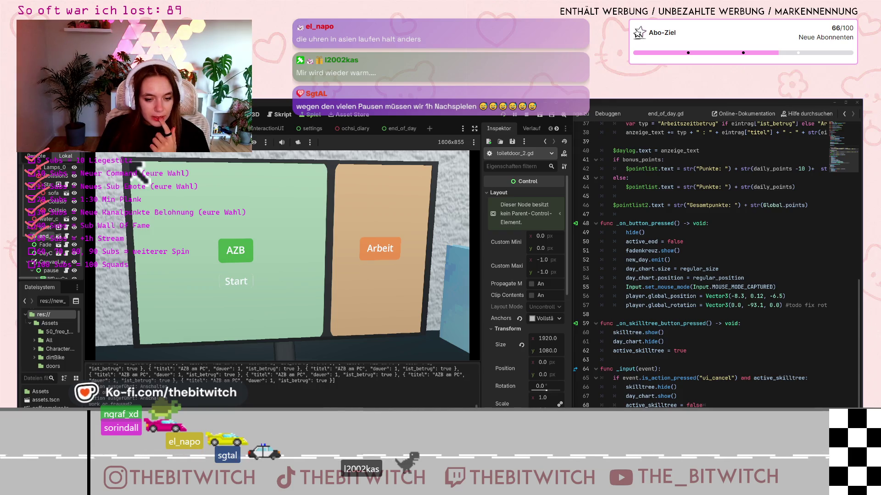
# Step: Bring up the AI chat's Option B, logging the AZB total once on stop
pyautogui.hotkey('alt', 'Tab')
pyautogui.scroll(-3, 431, 256)
pyautogui.scroll(-5, 431, 255)
pyautogui.scroll(3, 448, 268)
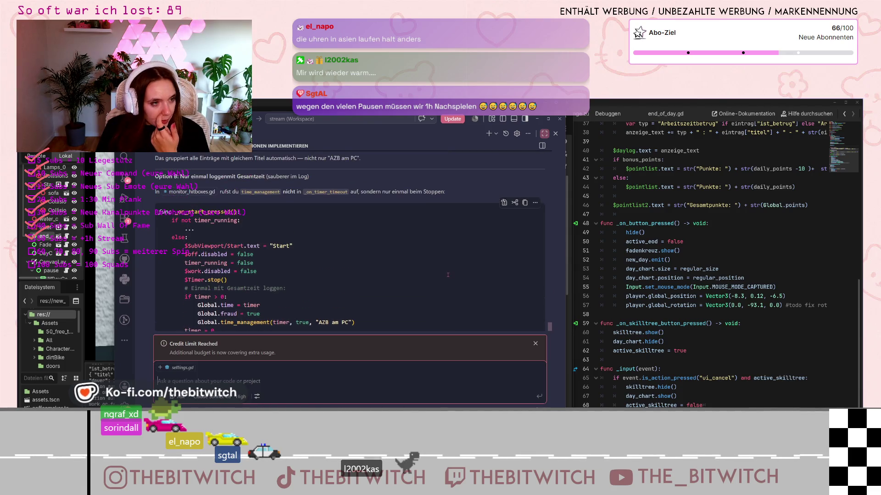
# Step: Read the AI's grouping options and dismiss the 'Credit Limit Reached' notice
pyautogui.scroll(-3, 449, 275)
pyautogui.scroll(3, 454, 278)
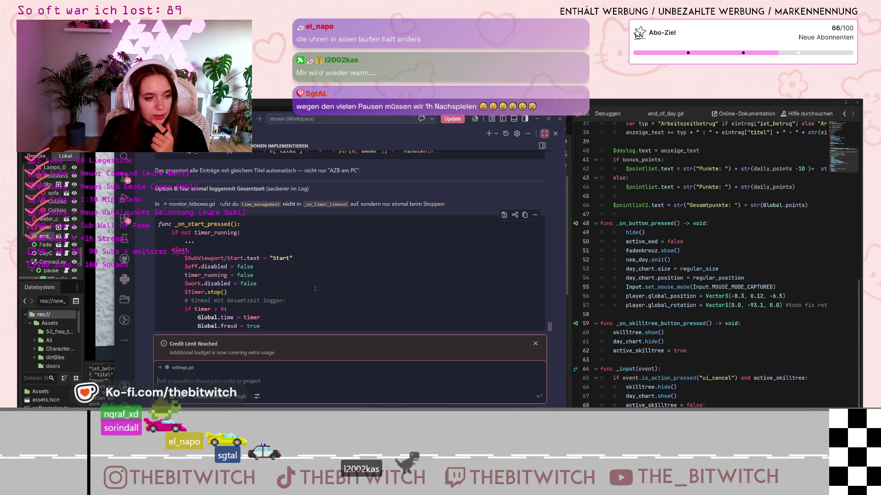
pyautogui.scroll(-2, 315, 288)
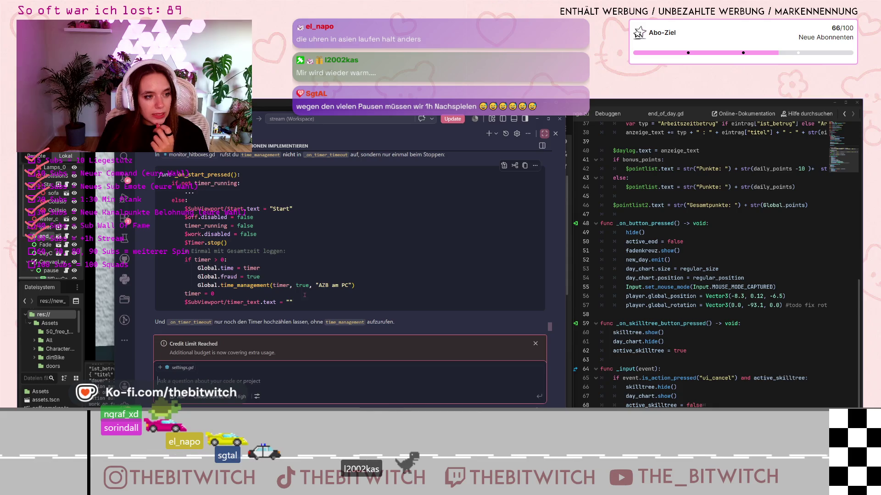
pyautogui.scroll(1, 304, 296)
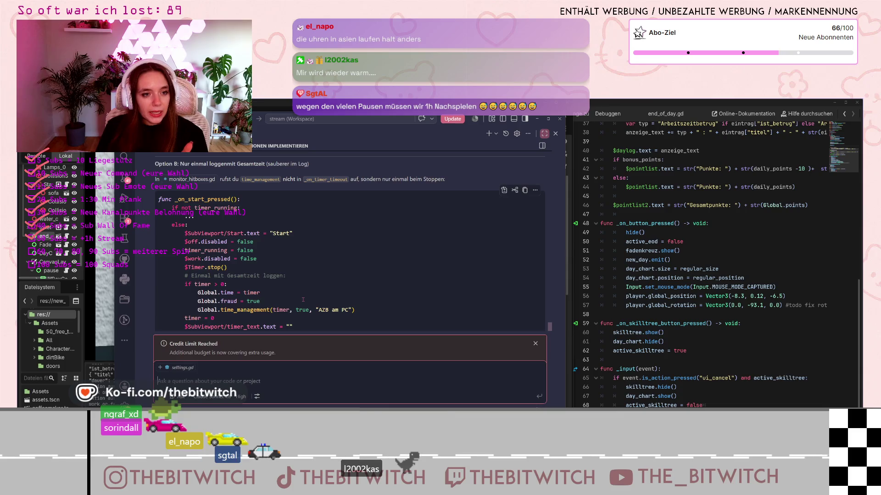
pyautogui.click(535, 344)
# Step: Move the VS Code window left and return to Godot's script editor beside it
pyautogui.scroll(-1, 477, 326)
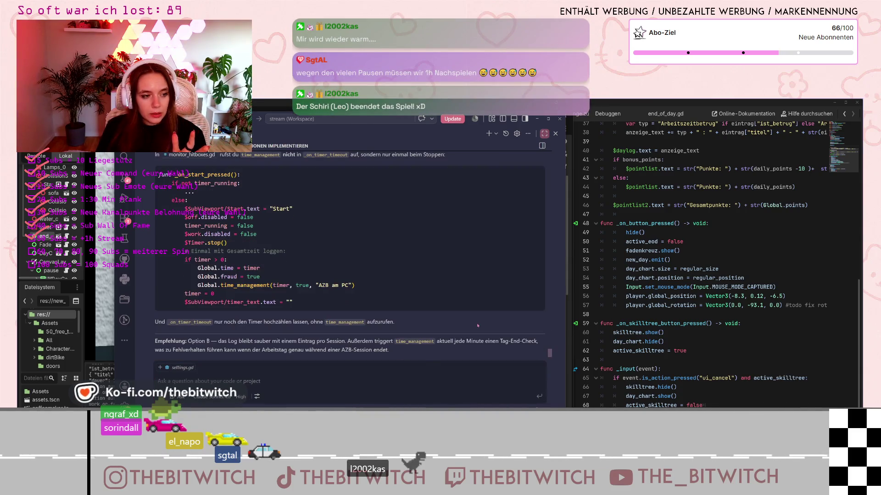
pyautogui.scroll(10, 477, 329)
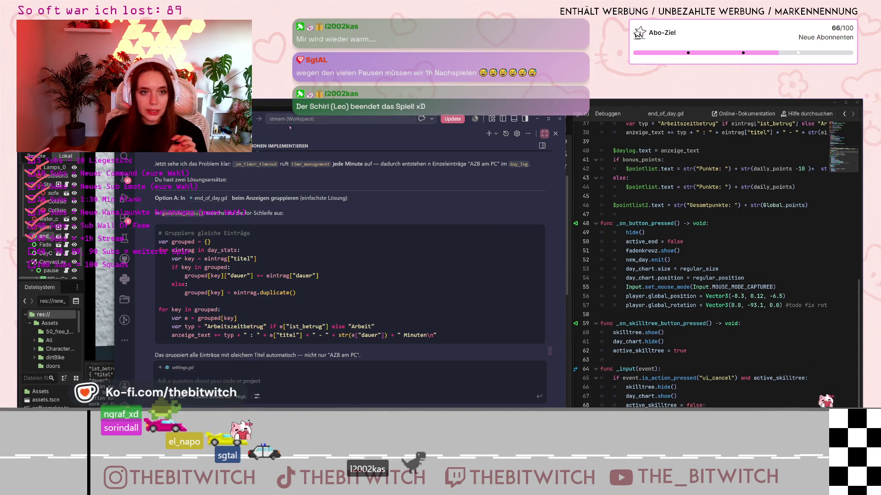
pyautogui.moveTo(290, 128); pyautogui.dragTo(227, 131)
pyautogui.click(582, 299)
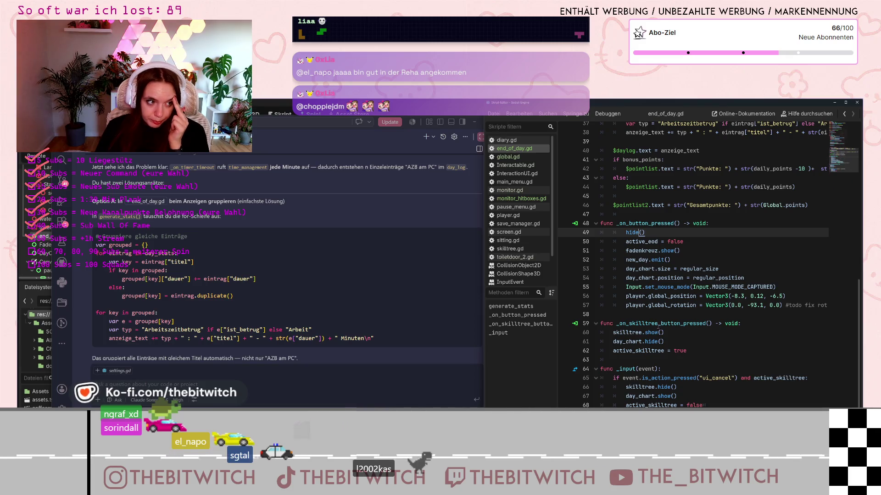
# Step: Insert `var grouped = {}` on a new line after fadenkreuz.hide() in generate_stats
pyautogui.scroll(7, 678, 353)
pyautogui.scroll(2, 675, 341)
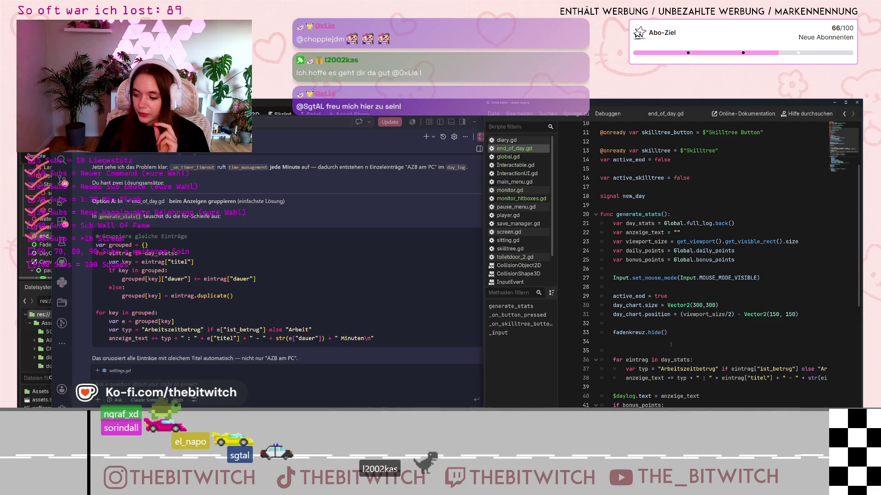
pyautogui.click(670, 343)
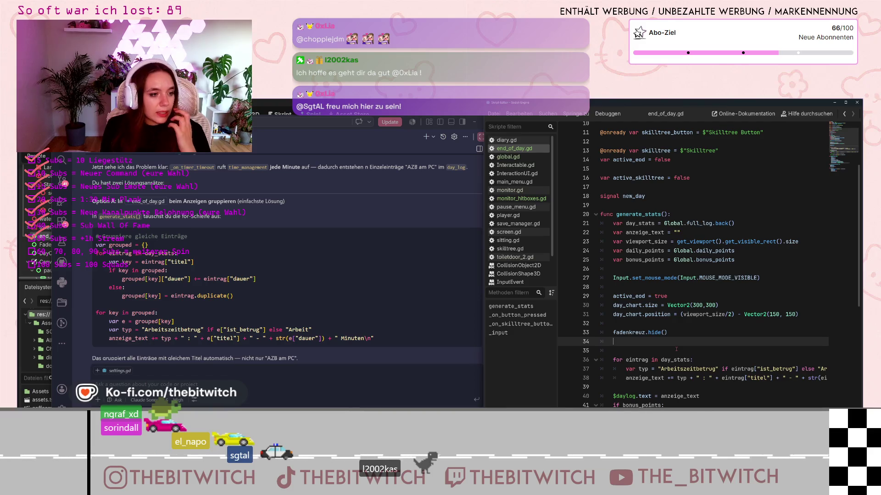
pyautogui.press('Return')
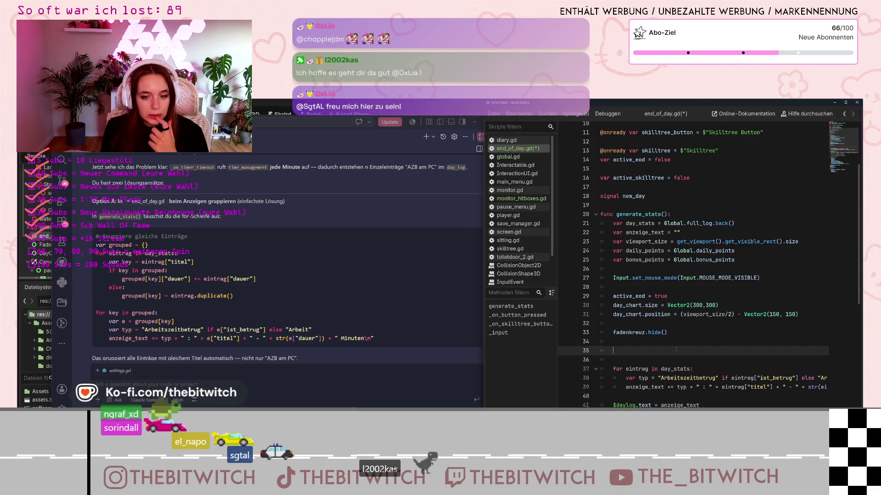
pyautogui.write('var groupes')
pyautogui.press('BackSpace')
pyautogui.write('d ')
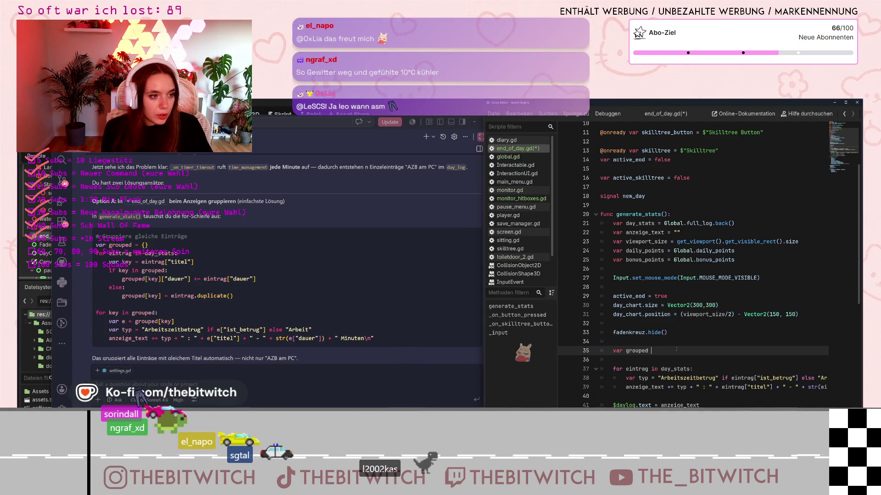
pyautogui.write('= {')
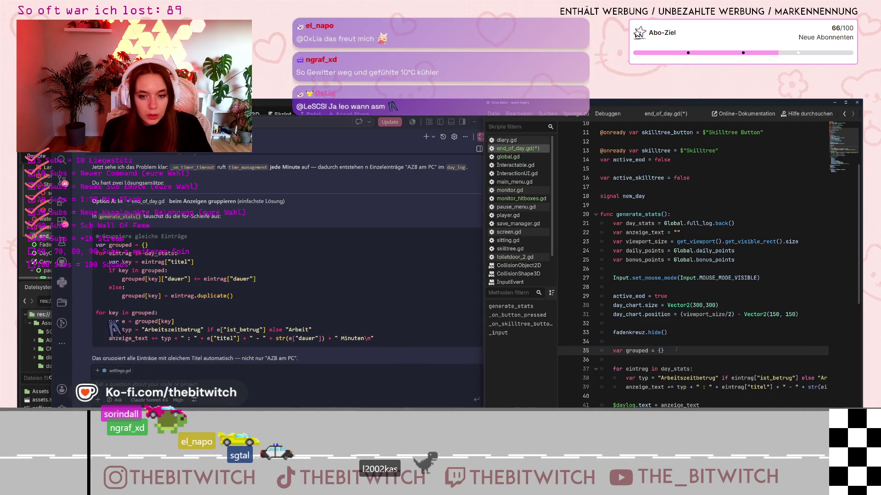
pyautogui.scroll(1, 676, 350)
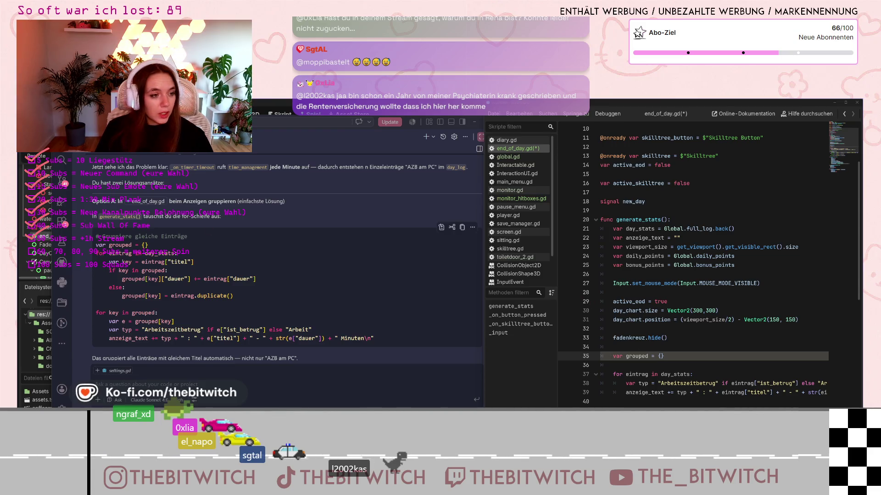
pyautogui.scroll(-1, 287, 257)
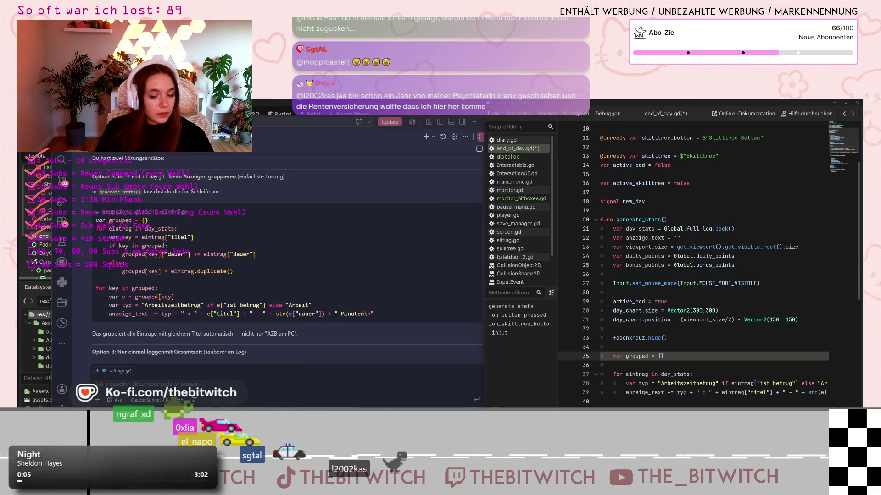
pyautogui.scroll(-2, 630, 321)
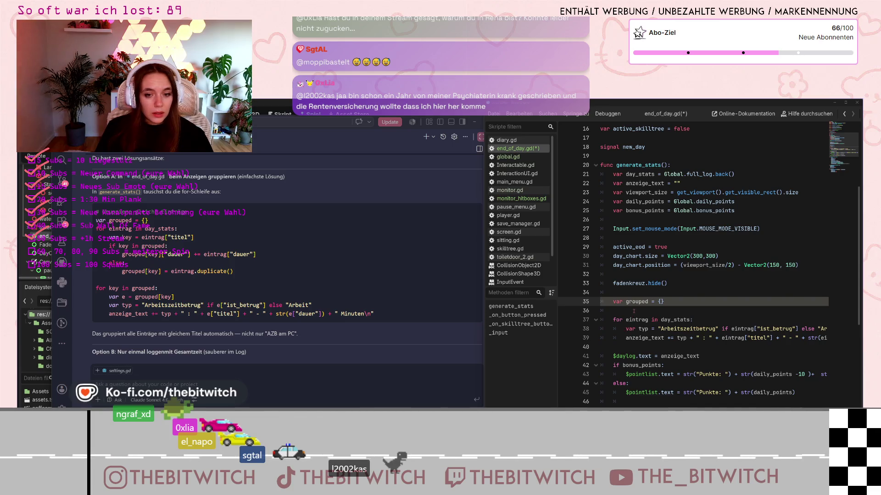
# Step: Change the output loop header from `for eintrag in day_stats` to `for key in grouped`
pyautogui.click(633, 311)
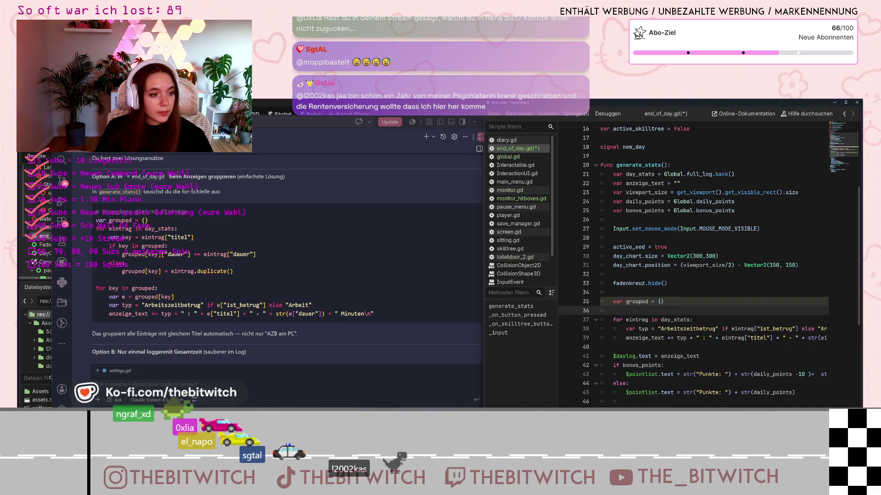
pyautogui.doubleClick(634, 320)
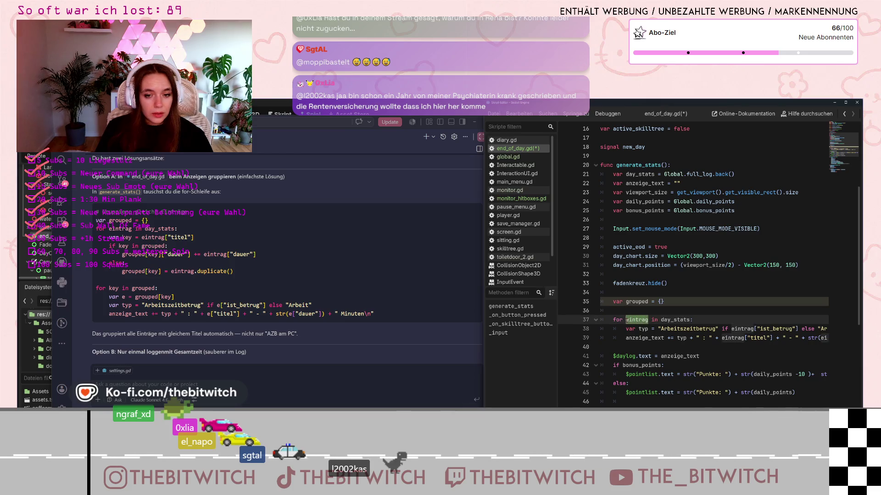
pyautogui.write('key')
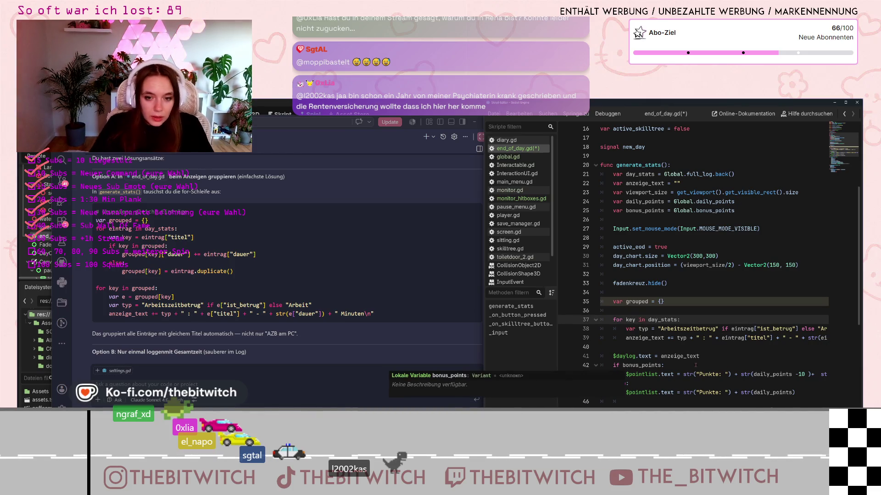
pyautogui.doubleClick(662, 319)
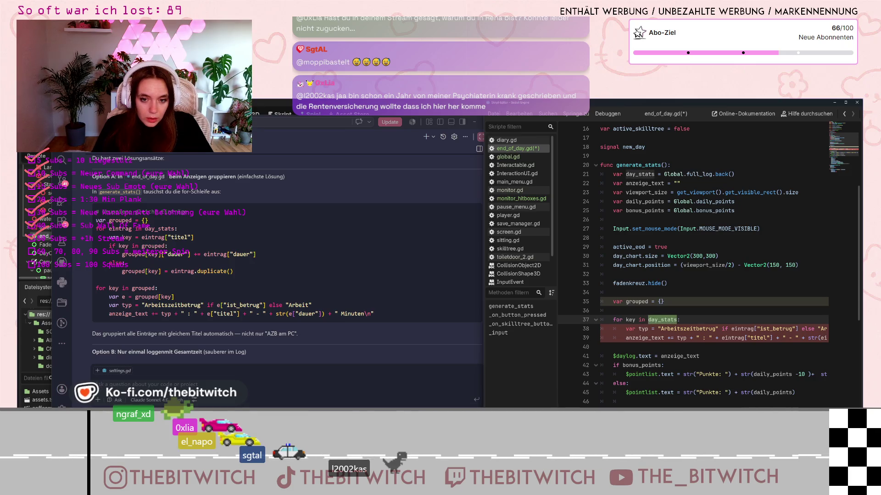
pyautogui.write('grouped')
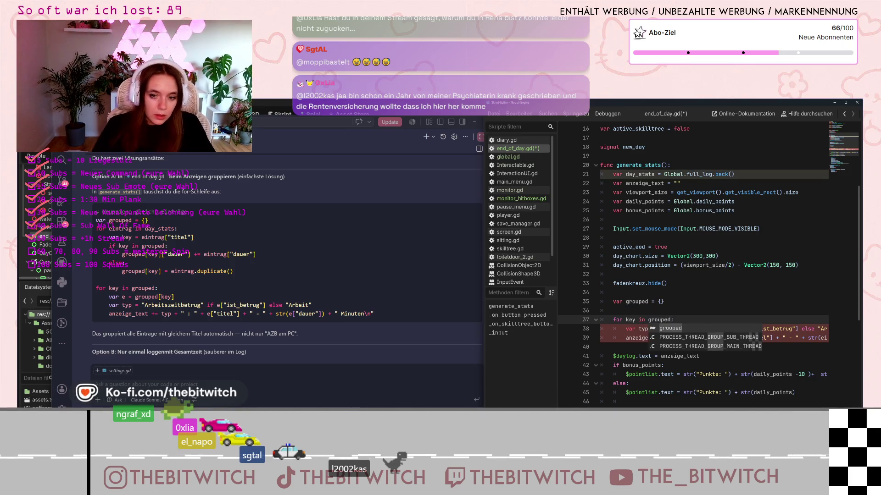
# Step: Add a new loop over day_stats that sets `var key = eintrag["titel"]`
pyautogui.click(636, 309)
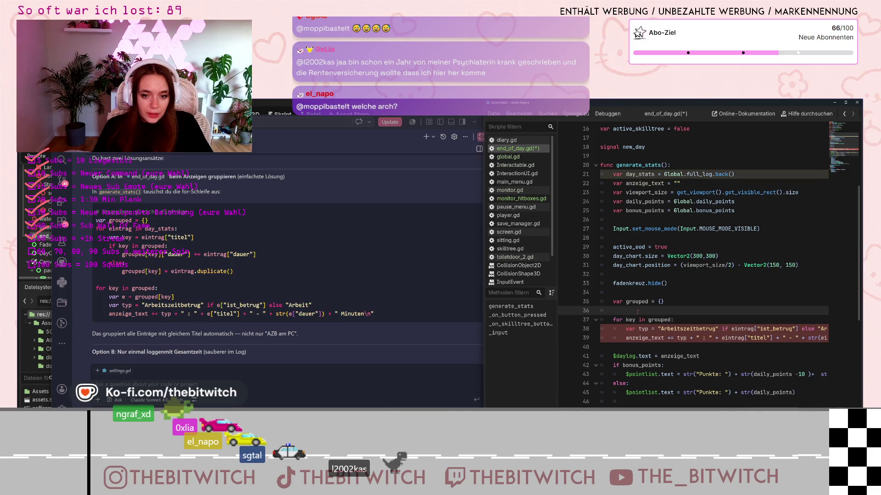
pyautogui.press('Return')
pyautogui.press('Return')
pyautogui.click(629, 312)
pyautogui.write('for eintrag')
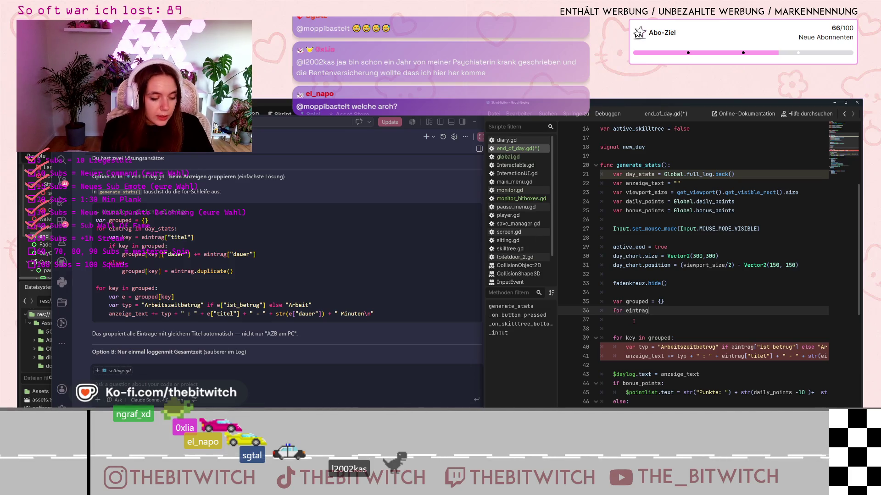
pyautogui.write(' in day_s')
pyautogui.press('Return')
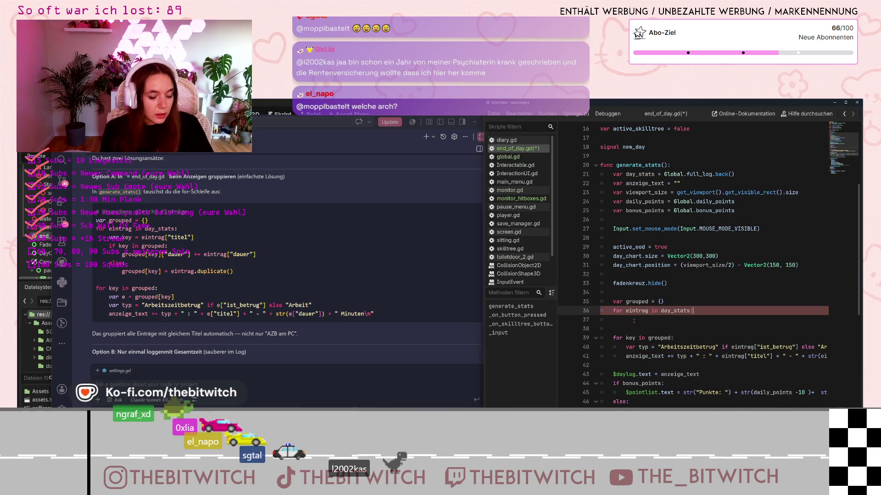
pyautogui.press('Return')
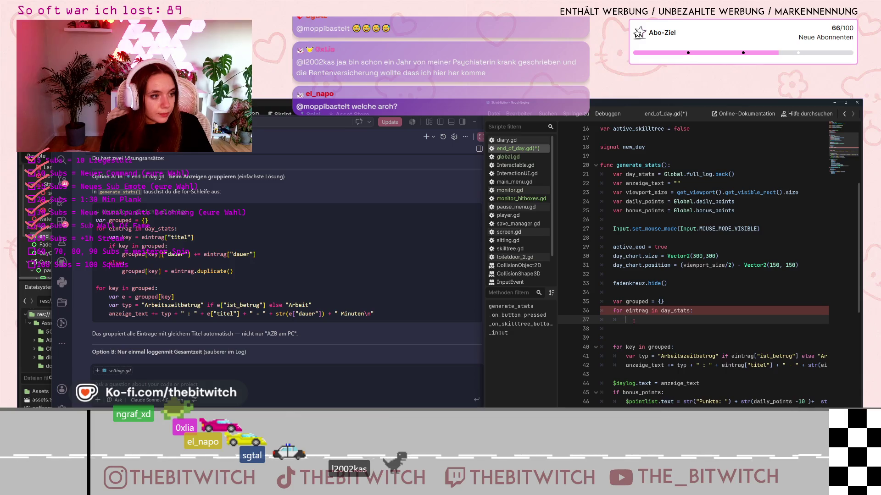
pyautogui.write('var key')
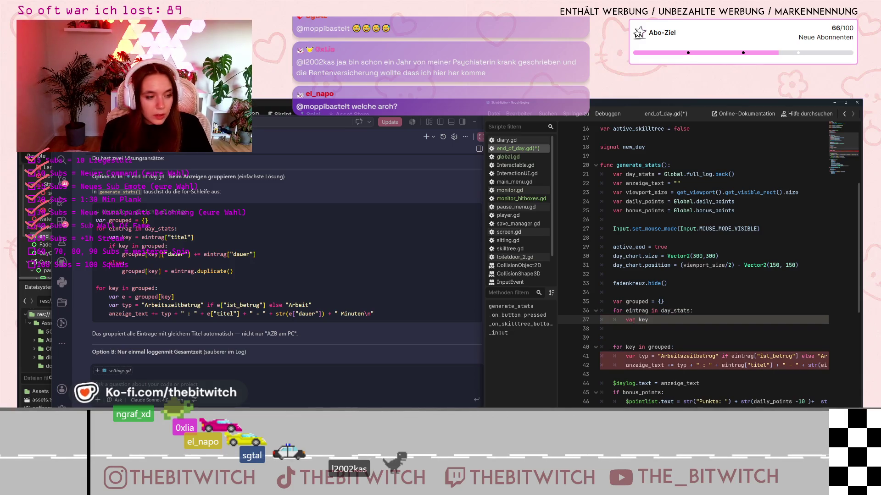
pyautogui.write(' = ')
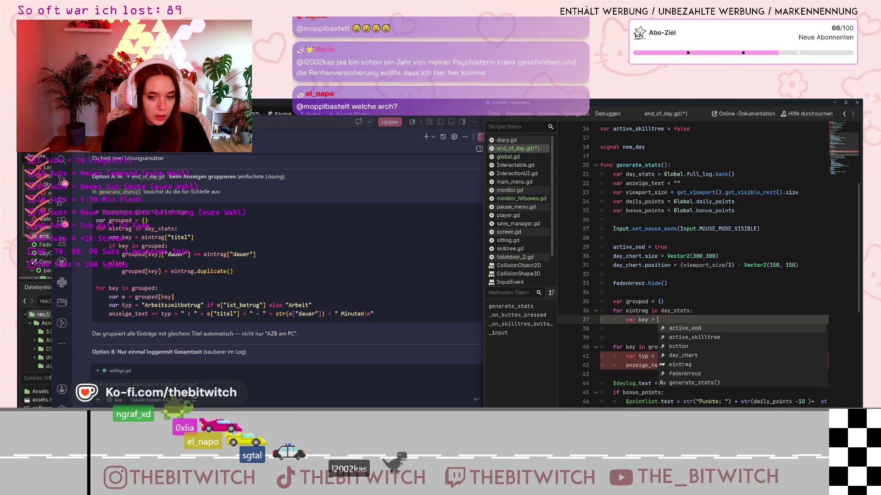
pyautogui.write('eintrag')
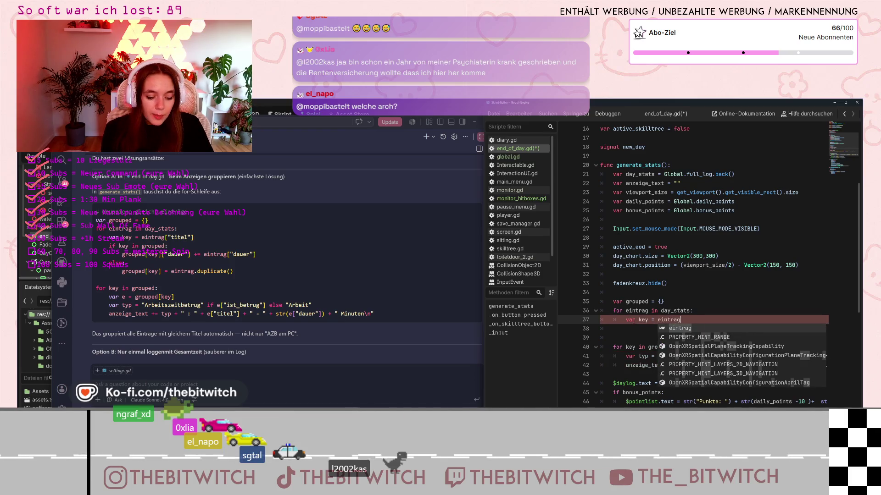
pyautogui.write('["titel')
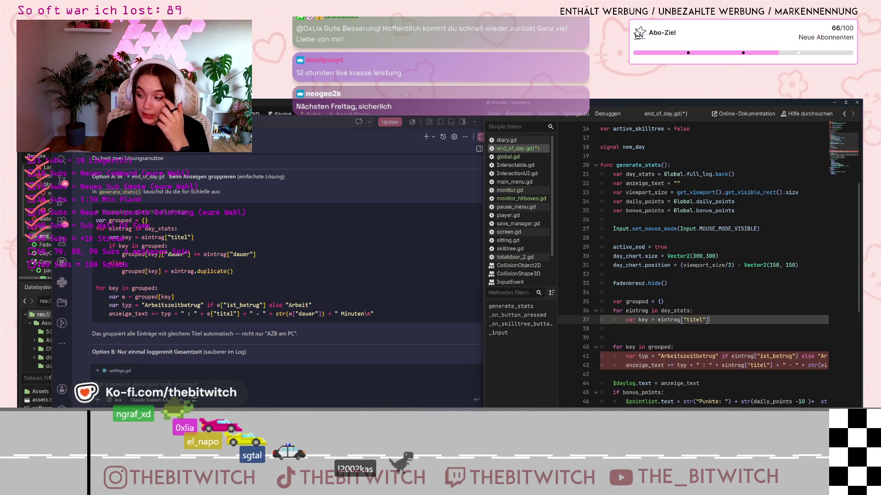
pyautogui.press('Return')
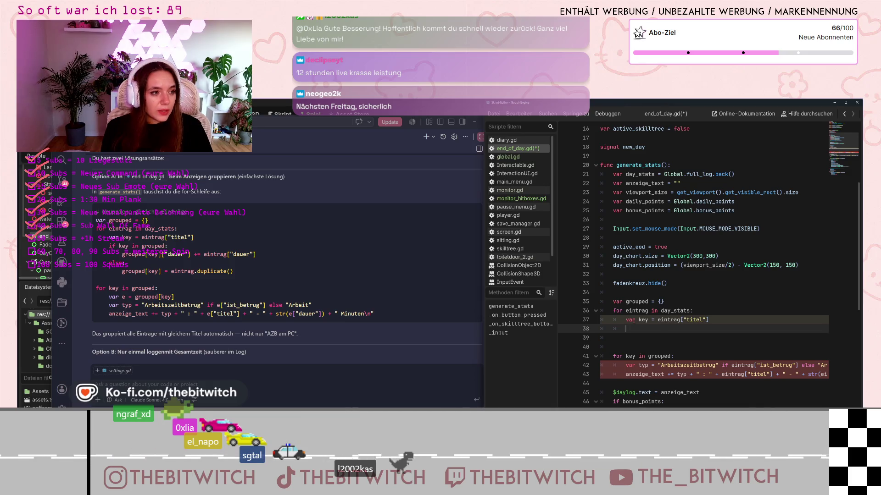
# Step: Add `if key in grouped:` that sums eintrag["dauer"] into grouped[key]["dauer"]
pyautogui.write('if key')
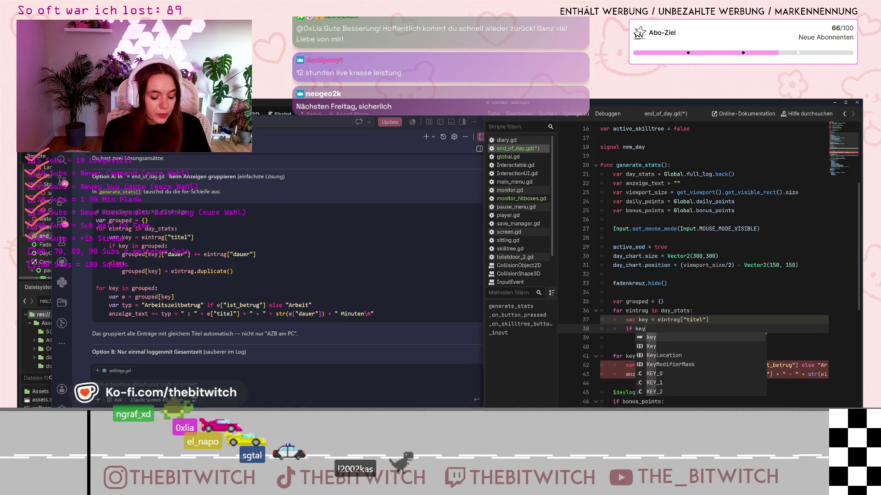
pyautogui.write(' in grouped')
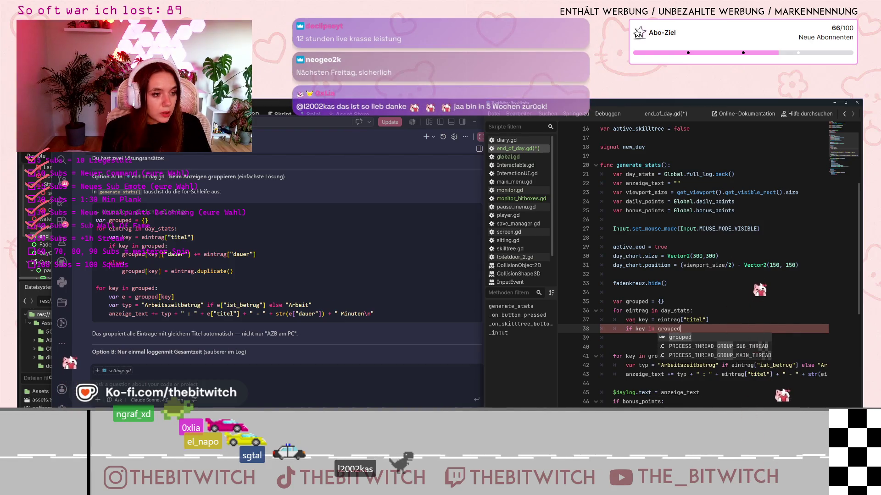
pyautogui.write(':')
pyautogui.press('Return')
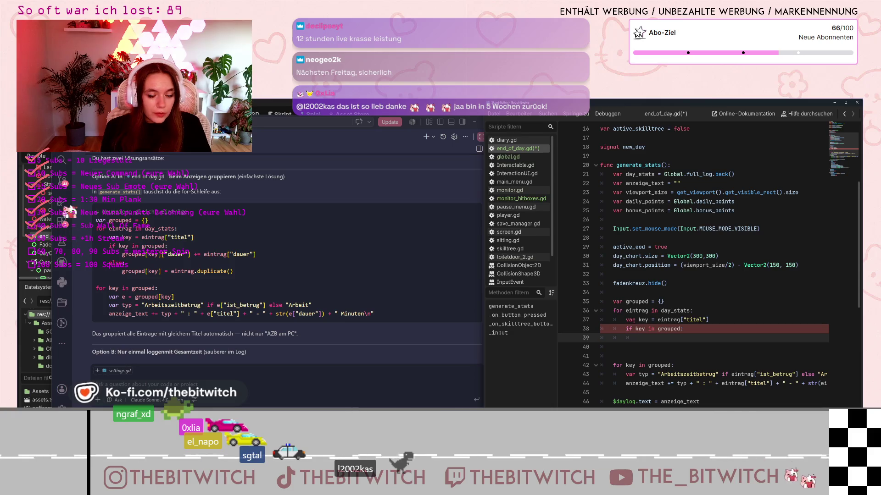
pyautogui.write('g')
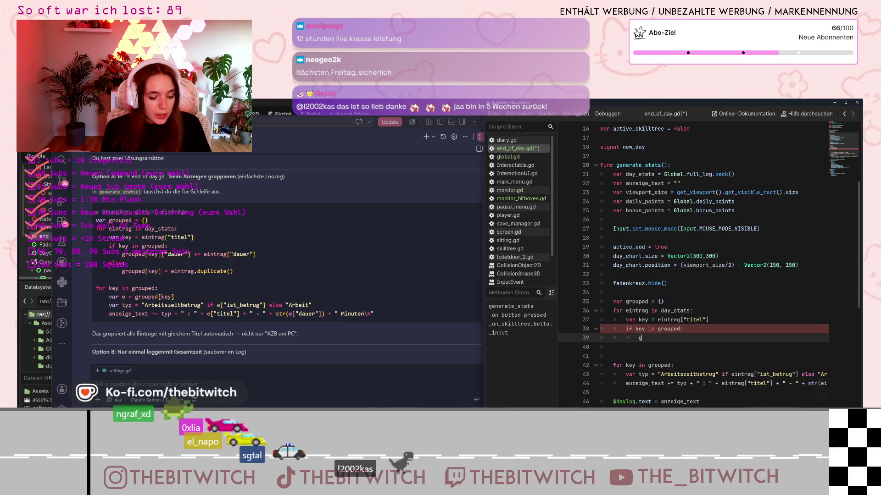
pyautogui.write('rouped')
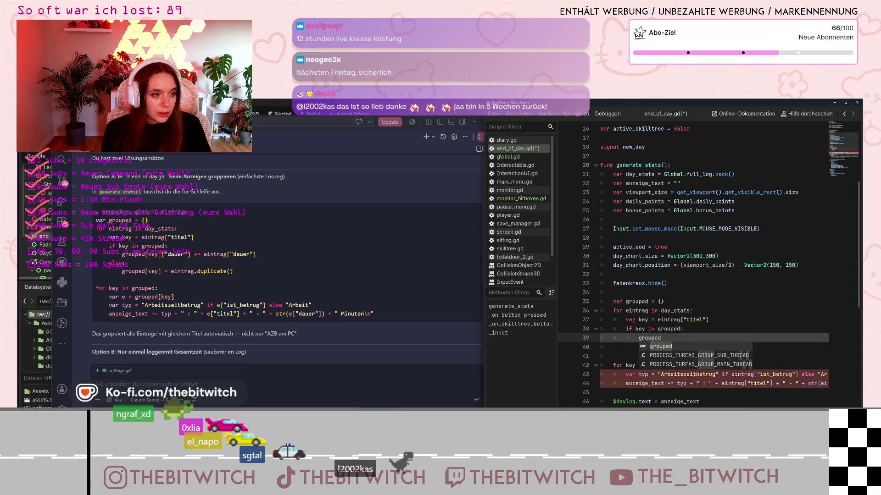
pyautogui.write('[k')
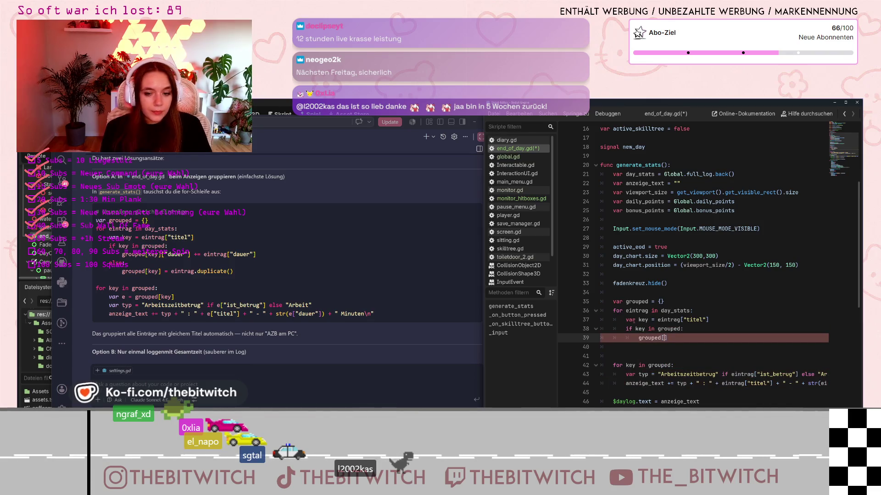
pyautogui.write('ey')
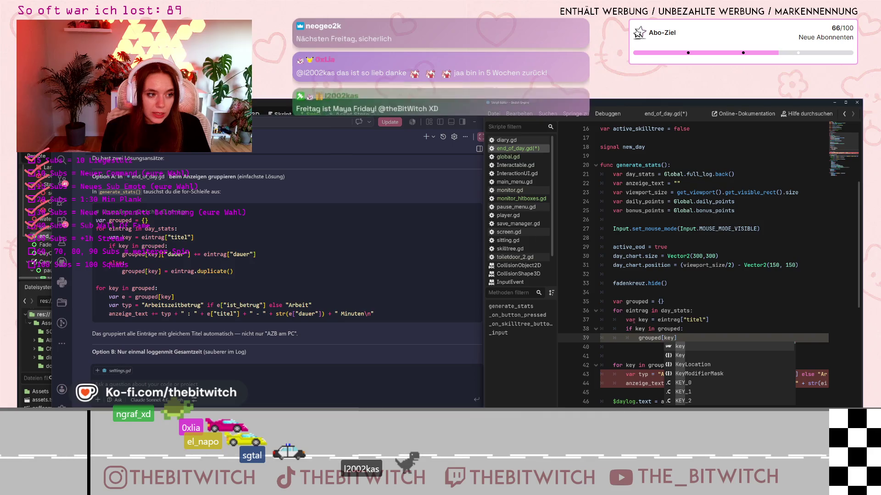
pyautogui.write(']')
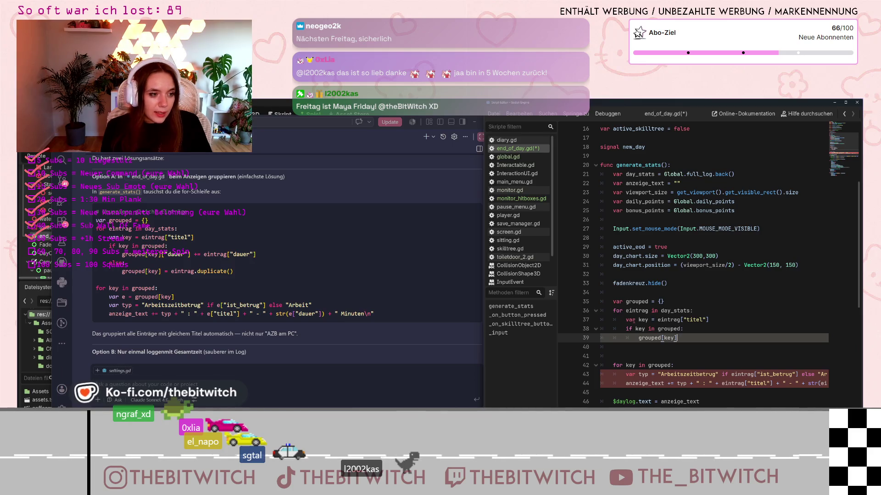
pyautogui.write('[')
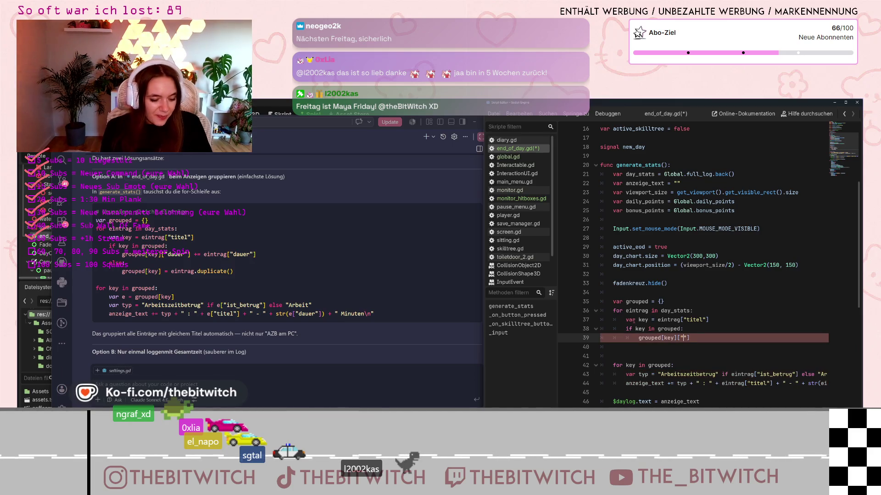
pyautogui.write('dauer')
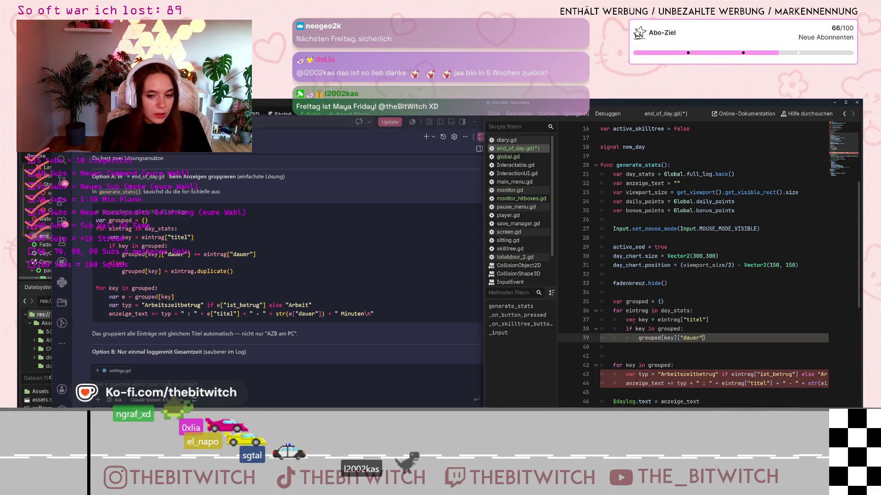
pyautogui.write(' +')
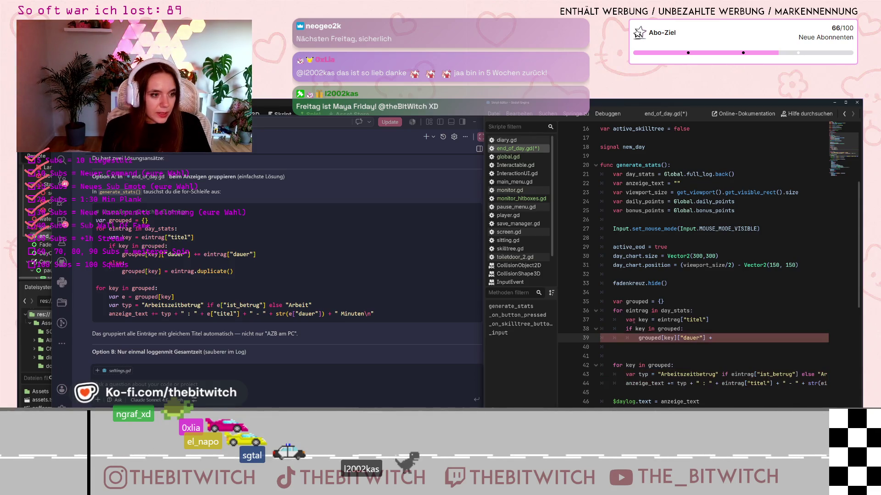
pyautogui.write(' =')
pyautogui.press('BackSpace')
pyautogui.press('BackSpace')
pyautogui.write('einte')
pyautogui.press('BackSpace')
pyautogui.write('r"] +')
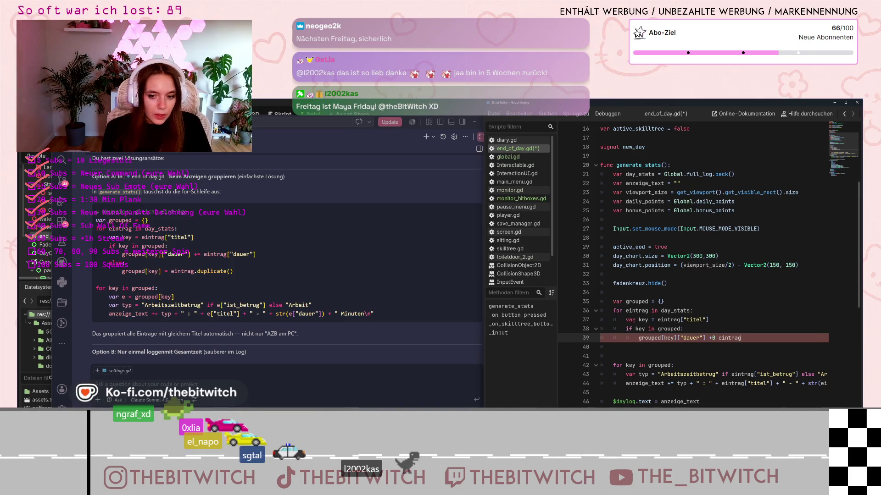
pyautogui.write('=')
pyautogui.click(731, 338)
pyautogui.hotkey('ctrl', 'space')
pyautogui.click(740, 338)
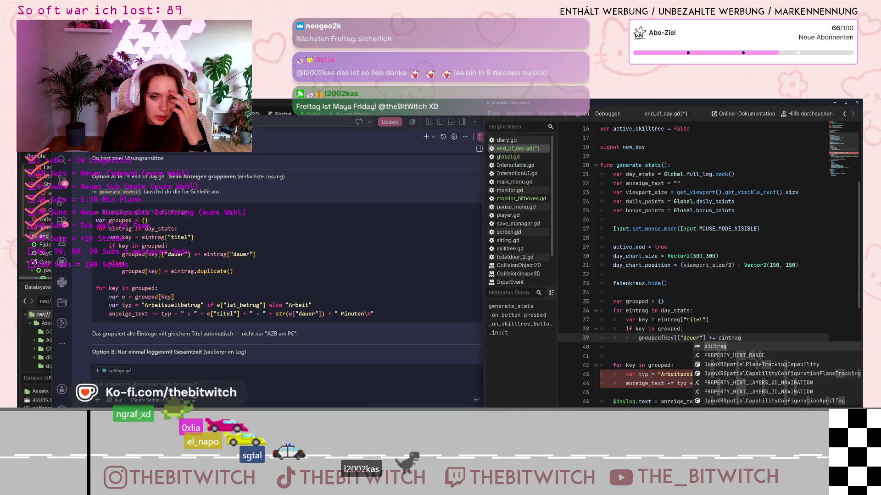
pyautogui.write('["')
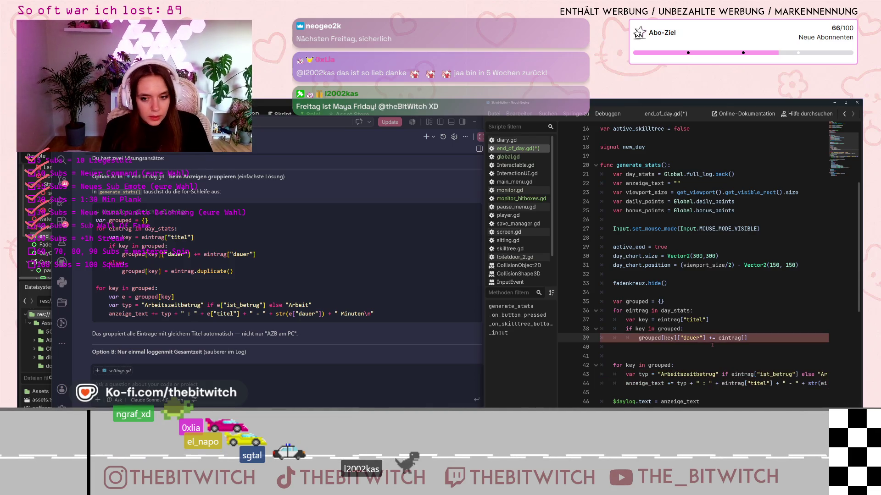
pyautogui.write('dauer"]')
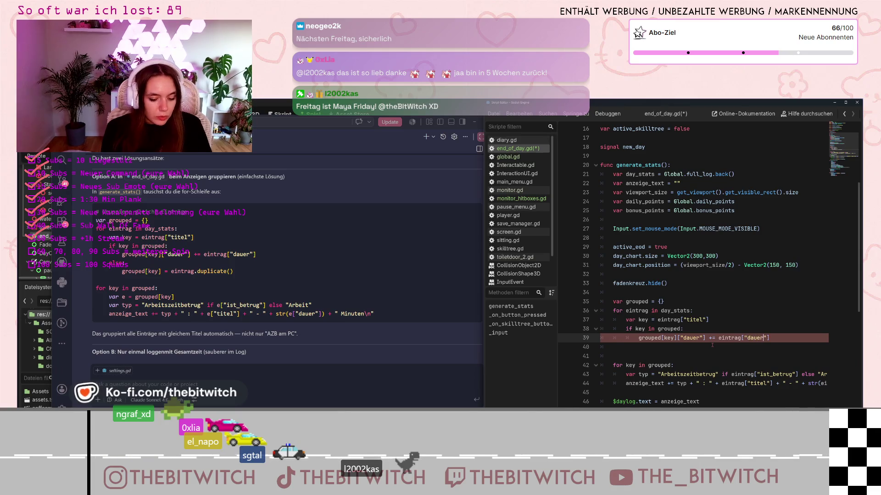
# Step: Add an else branch storing `grouped[key] = eintrag.duplicate()` and remove the leftover blank line
pyautogui.press('Return')
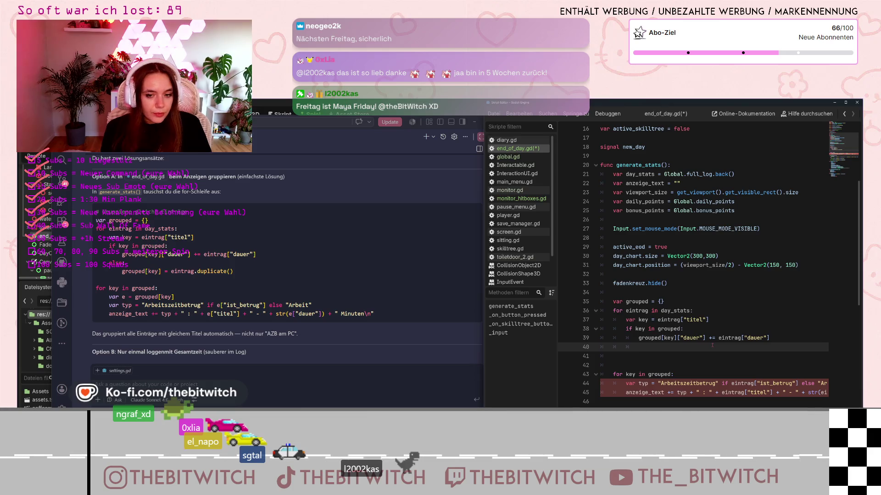
pyautogui.write('else')
pyautogui.press('BackSpace')
pyautogui.write('else:')
pyautogui.press('Return')
pyautogui.write('grouped')
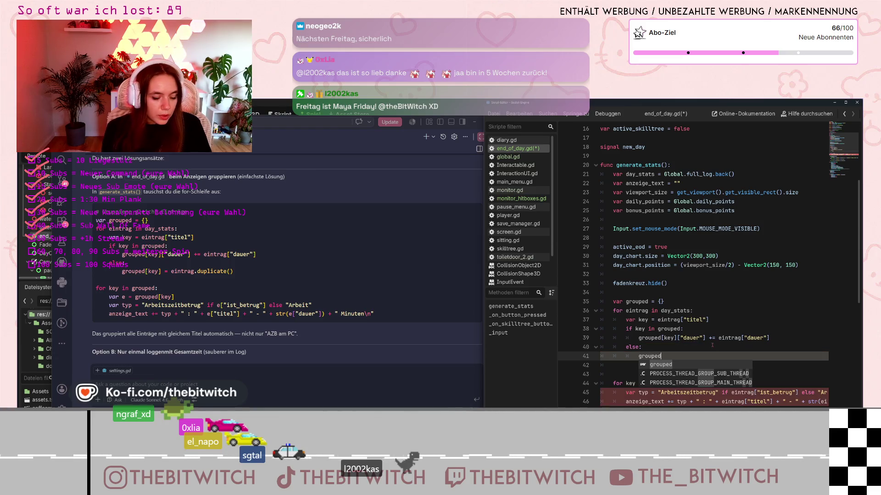
pyautogui.write('[key')
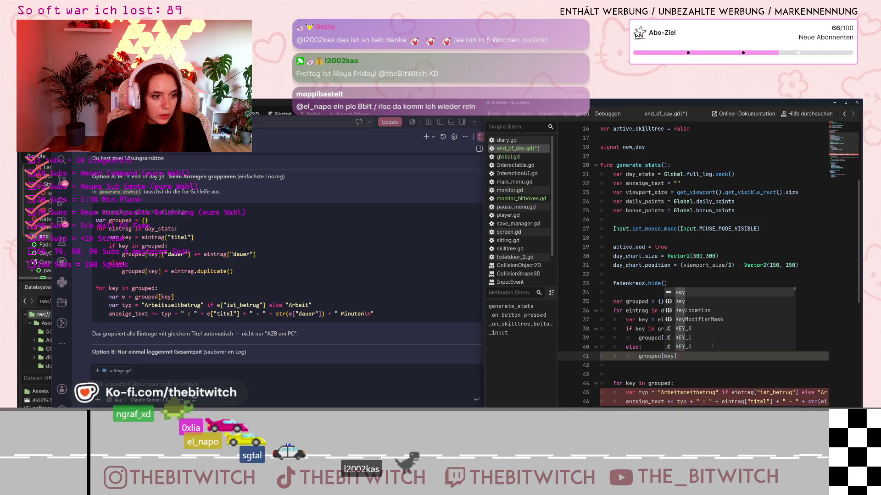
pyautogui.write(']')
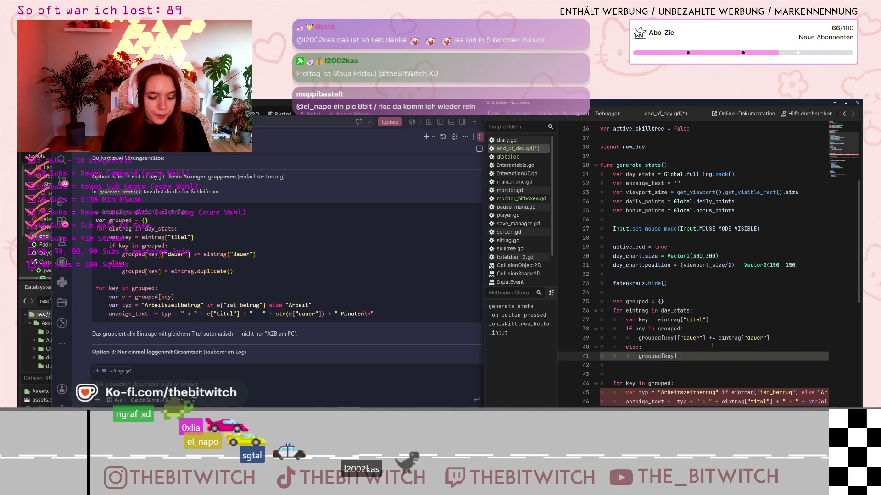
pyautogui.write(' = eintra')
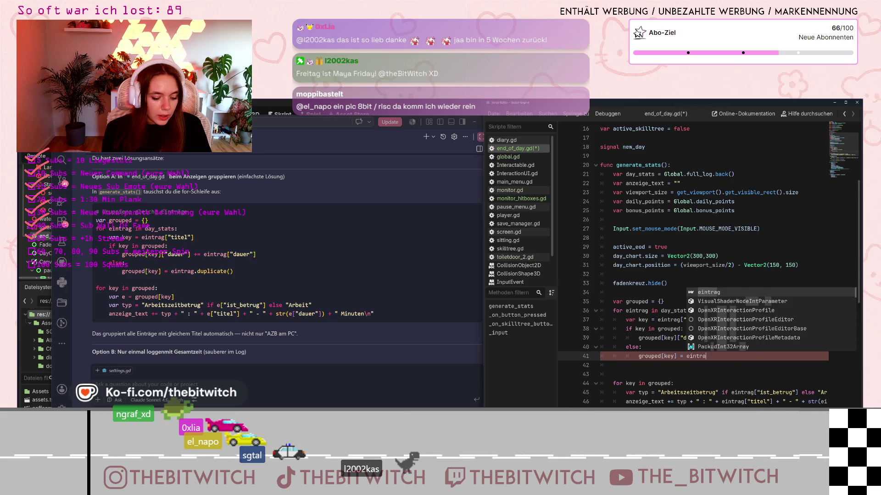
pyautogui.write('g.du')
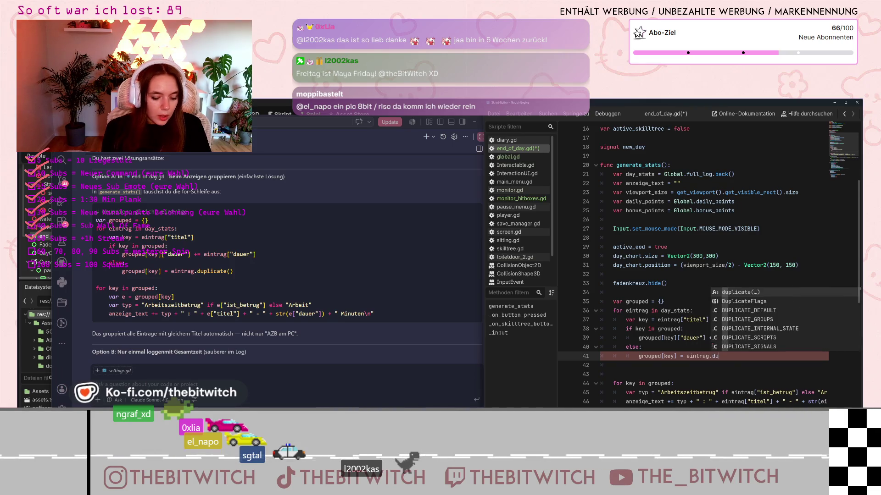
pyautogui.write('plicate(')
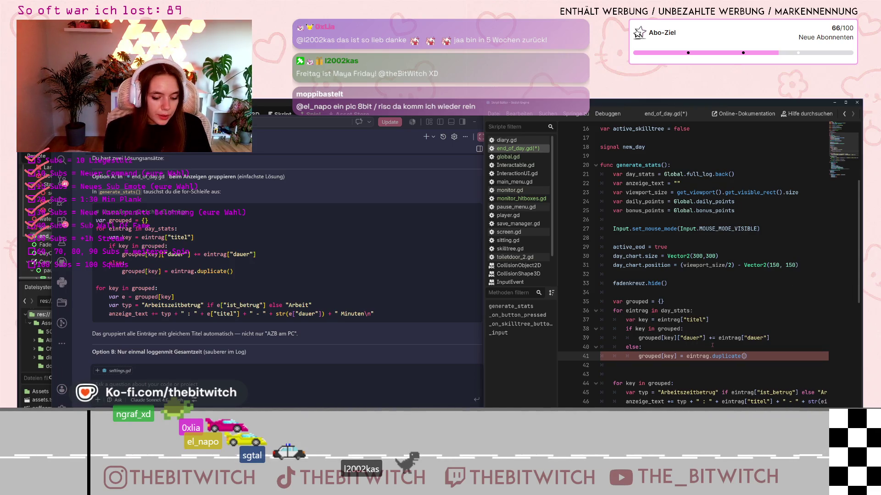
pyautogui.press('Right')
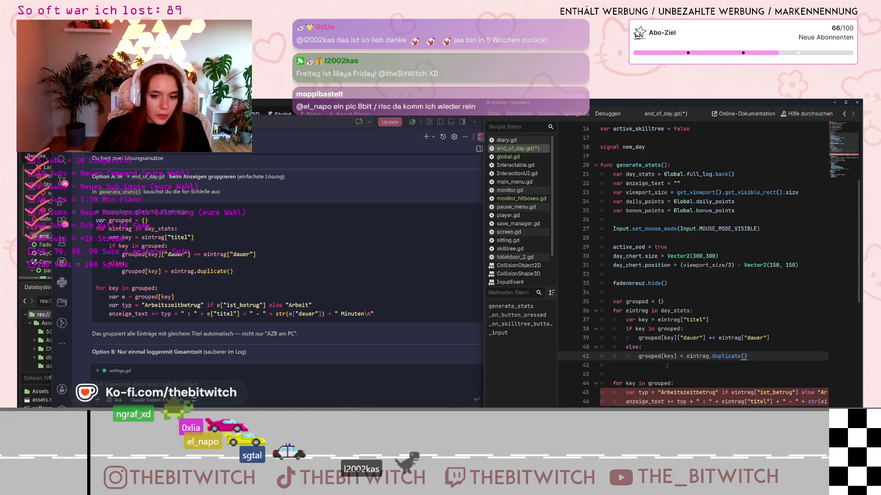
pyautogui.press('Down')
pyautogui.press('Down')
pyautogui.press('BackSpace')
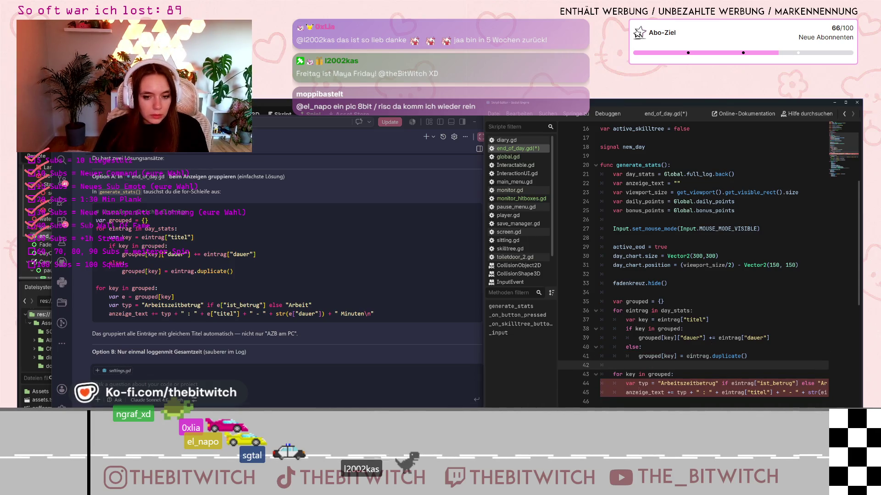
# Step: Add `var e = grouped[key]` as the first line inside the `for key in grouped:` loop
pyautogui.click(687, 373)
pyautogui.press('Return')
pyautogui.write('var e = ')
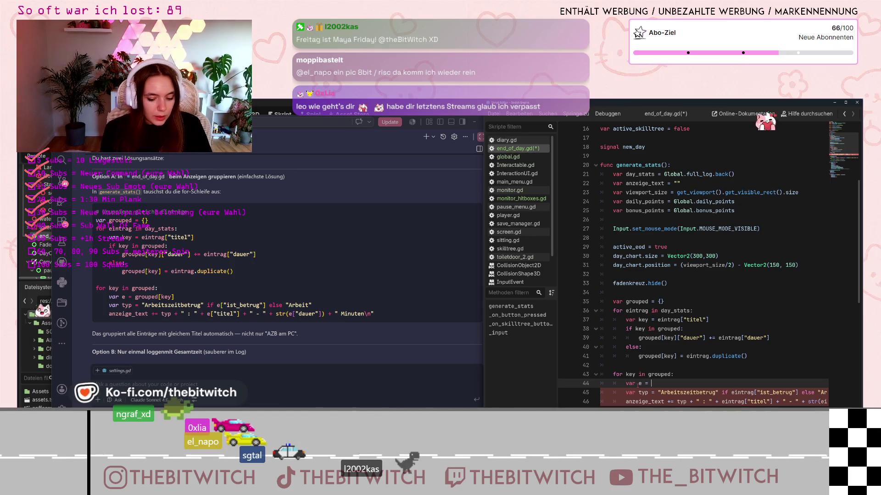
pyautogui.write('grouped')
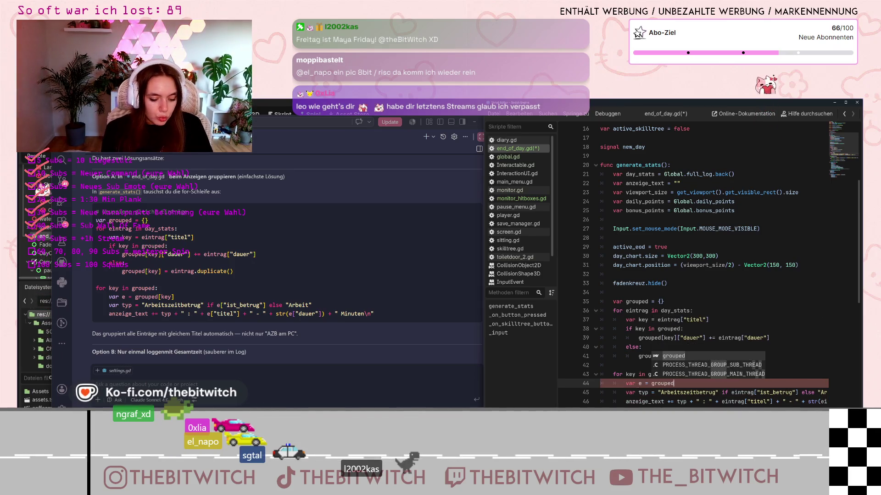
pyautogui.write('(')
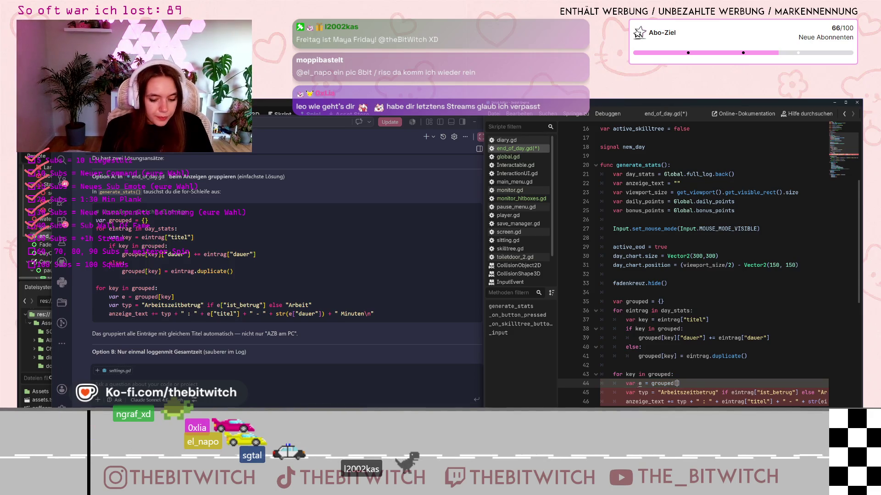
pyautogui.write('key')
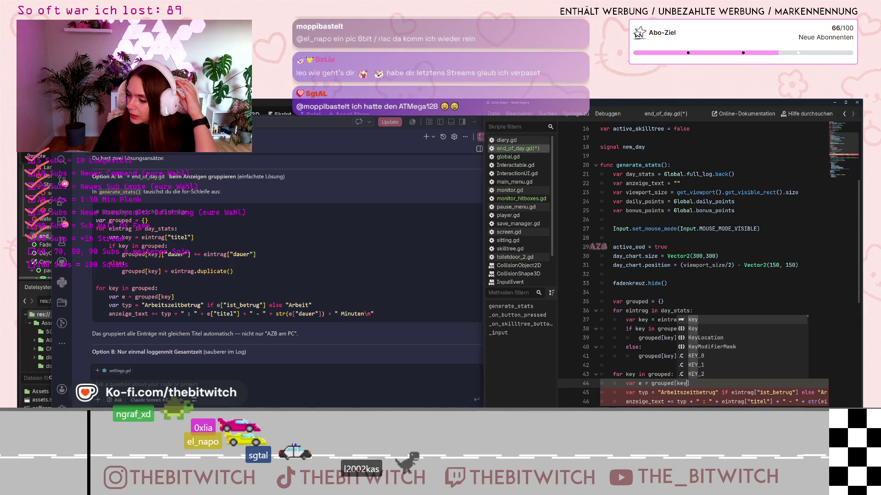
pyautogui.click(706, 376)
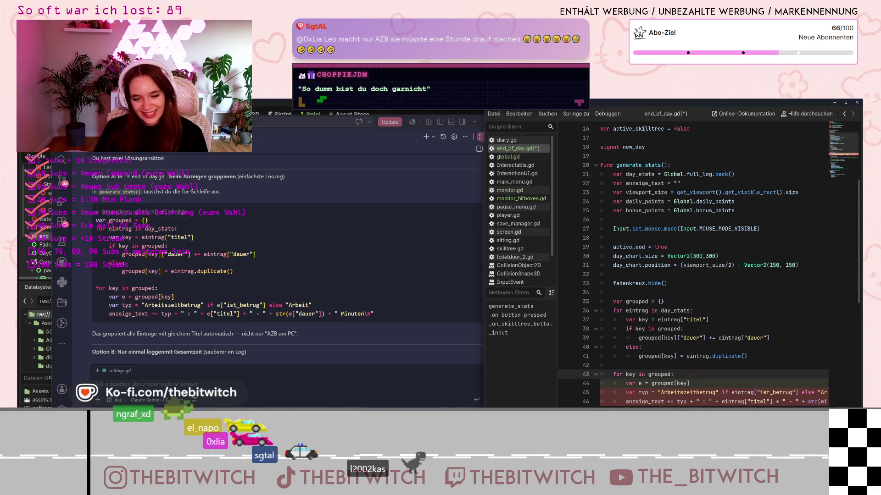
# Step: Shorten eintrag to e in the ist_betrug check and the titel and dauer lookups on lines 45–46
pyautogui.scroll(-1, 679, 376)
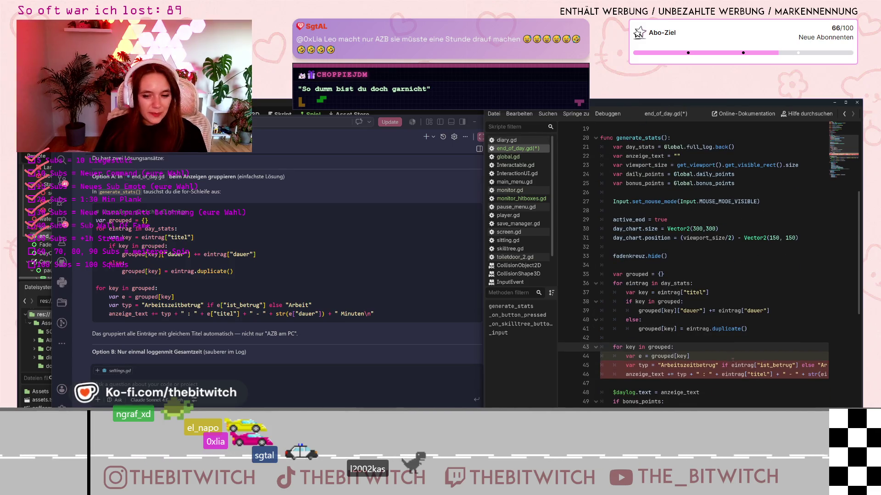
pyautogui.moveTo(734, 365); pyautogui.dragTo(751, 366)
pyautogui.press('BackSpace')
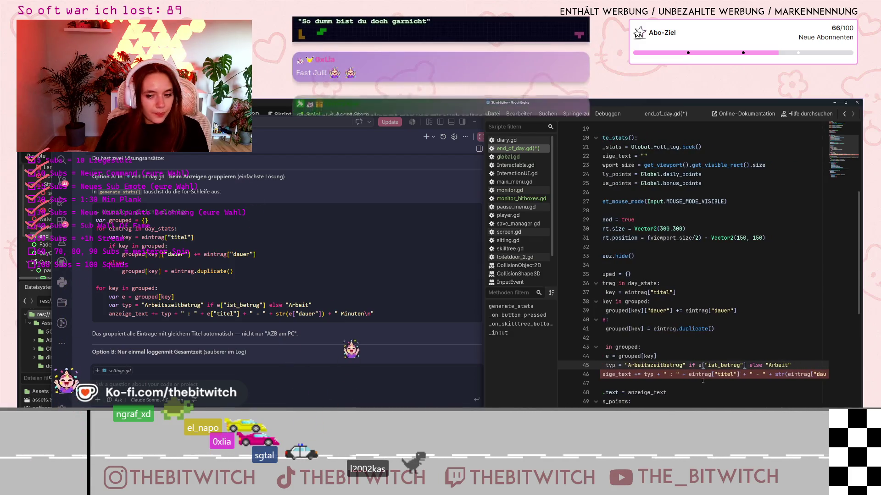
pyautogui.moveTo(692, 374); pyautogui.dragTo(707, 375)
pyautogui.press('BackSpace')
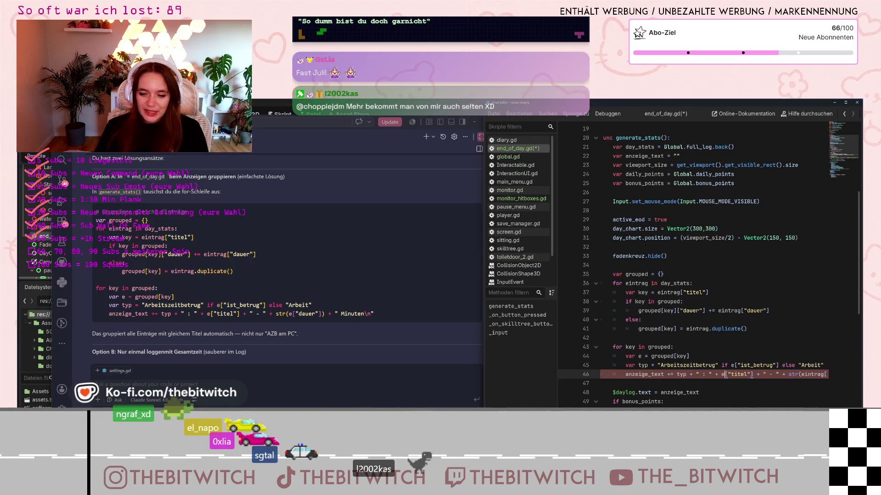
pyautogui.hscroll(5, 726, 393)
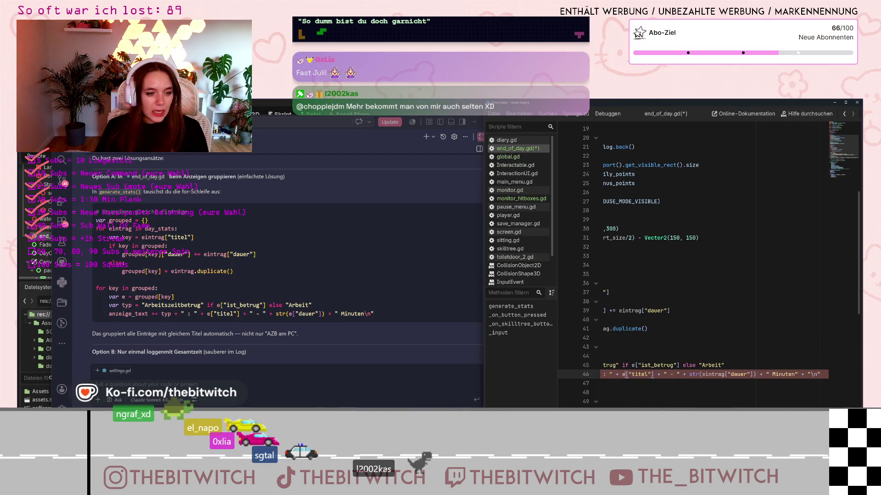
pyautogui.press('BackSpace')
pyautogui.press('BackSpace')
pyautogui.press('BackSpace')
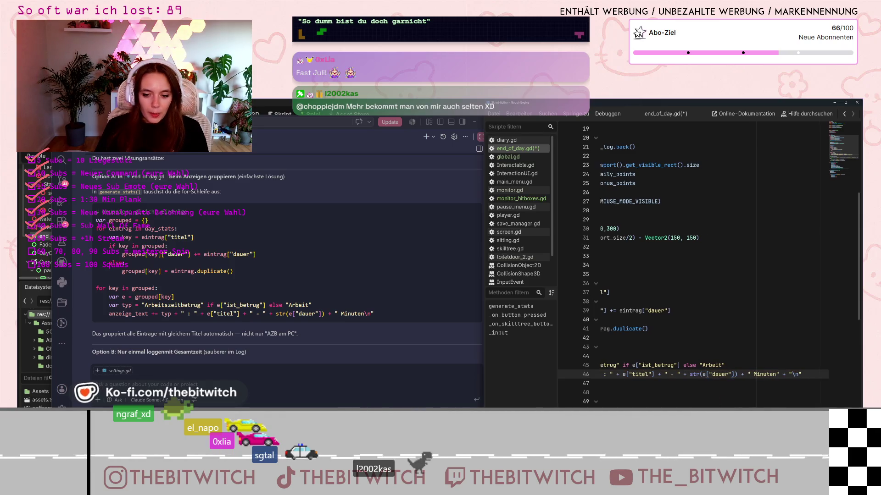
pyautogui.hscroll(-3, 693, 266)
pyautogui.click(690, 355)
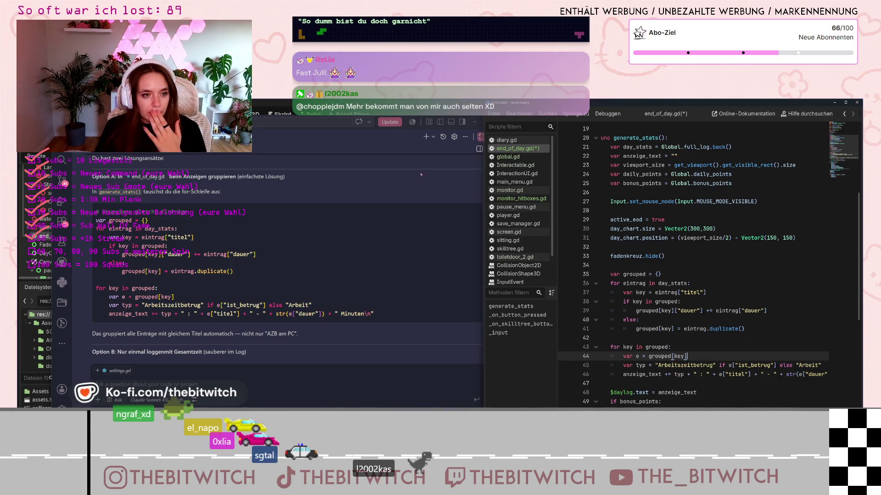
pyautogui.click(472, 123)
# Step: Hide the AI chat, restart the game, and walk the player to the work computer to interact
pyautogui.click(475, 122)
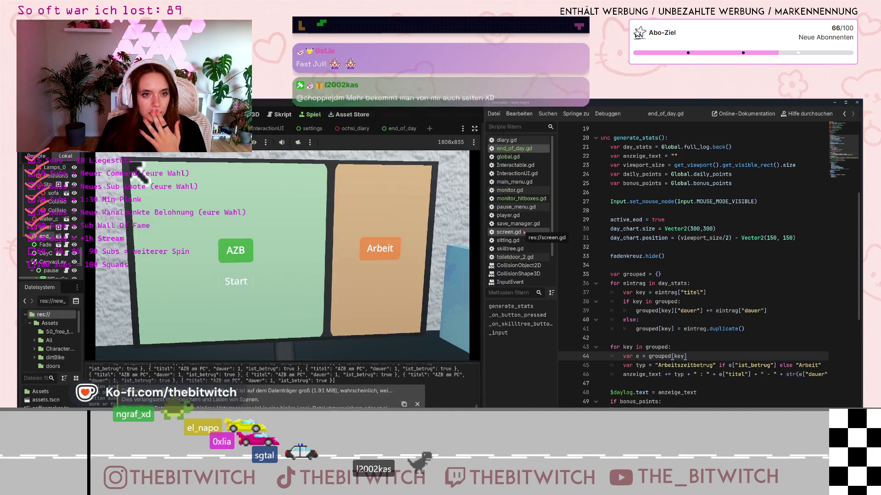
pyautogui.click(503, 116)
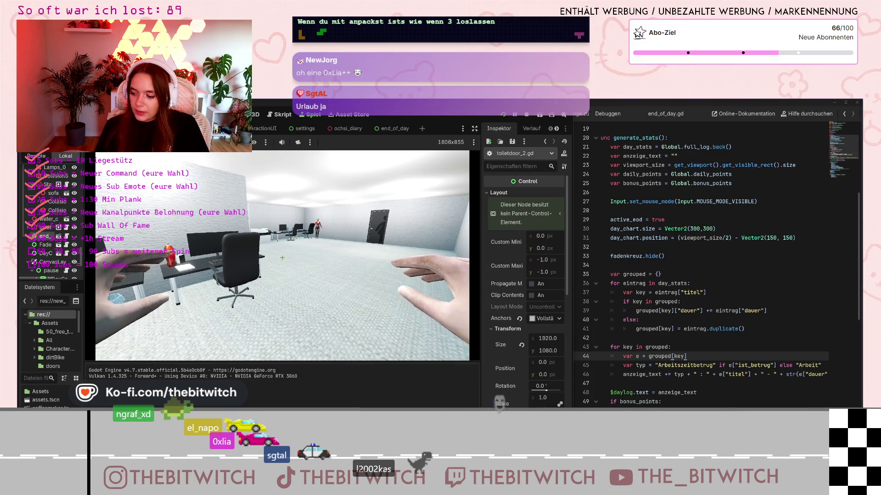
pyautogui.press('w')
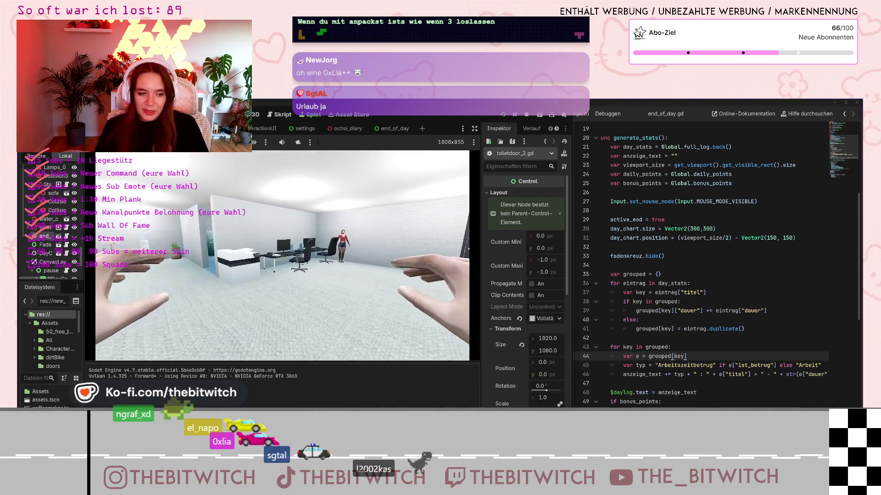
pyautogui.press('w')
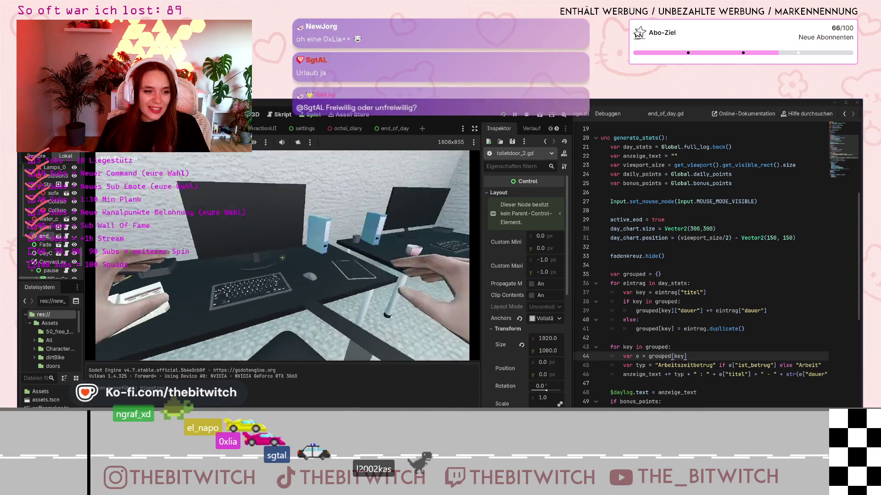
pyautogui.press('e')
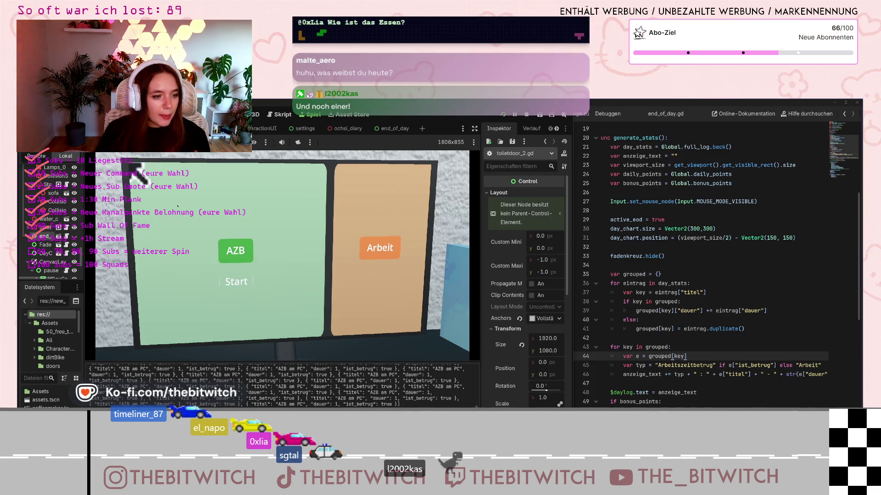
# Step: Dismiss the end-of-day chart, walk to the couch, and bring up the pause menu
pyautogui.click(237, 281)
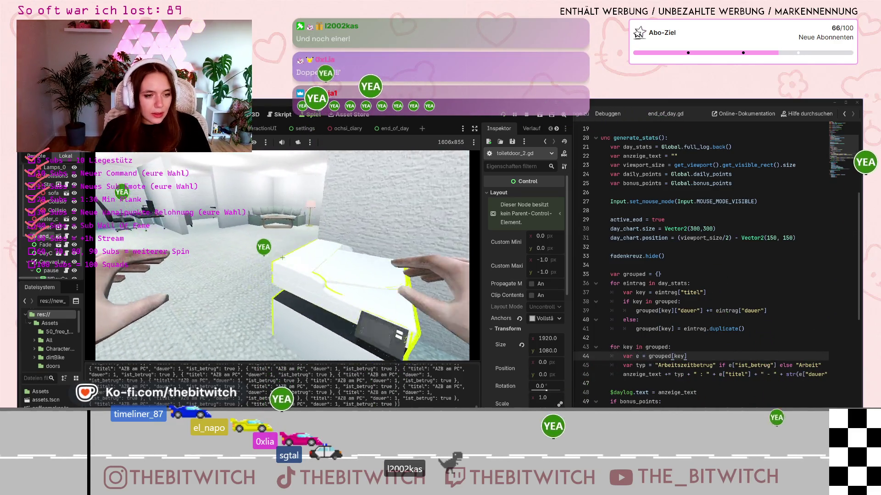
pyautogui.press('w')
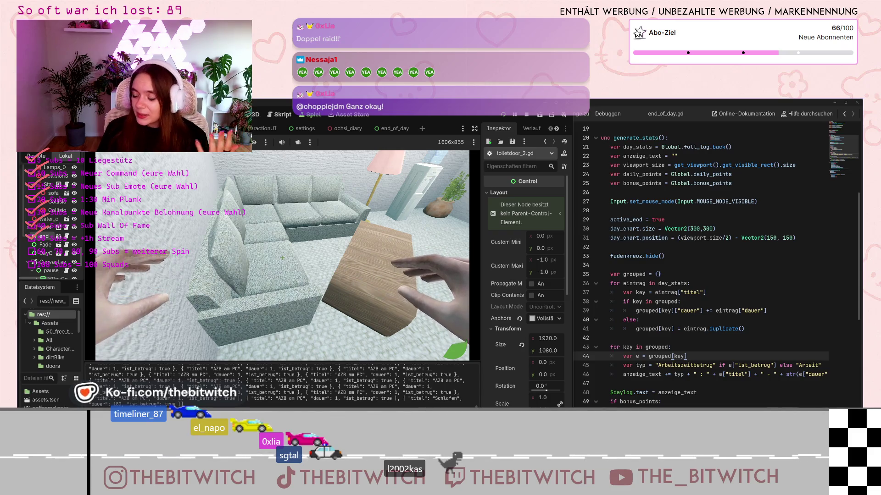
pyautogui.press('Escape')
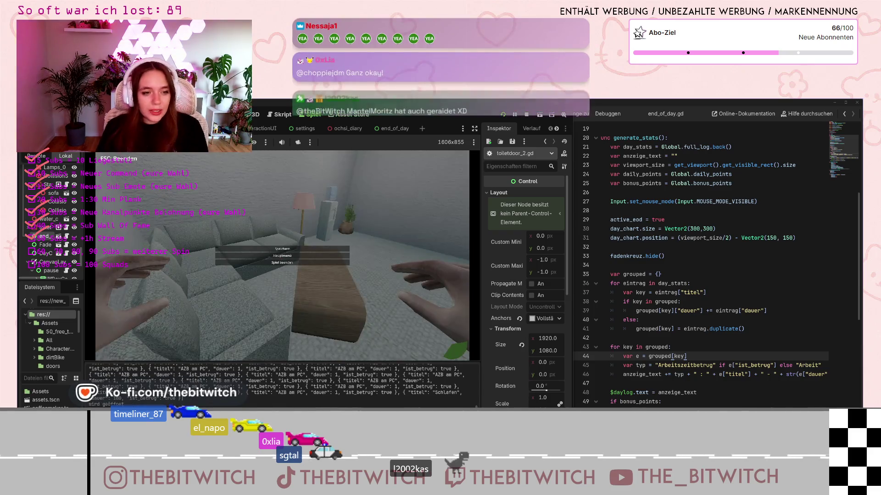